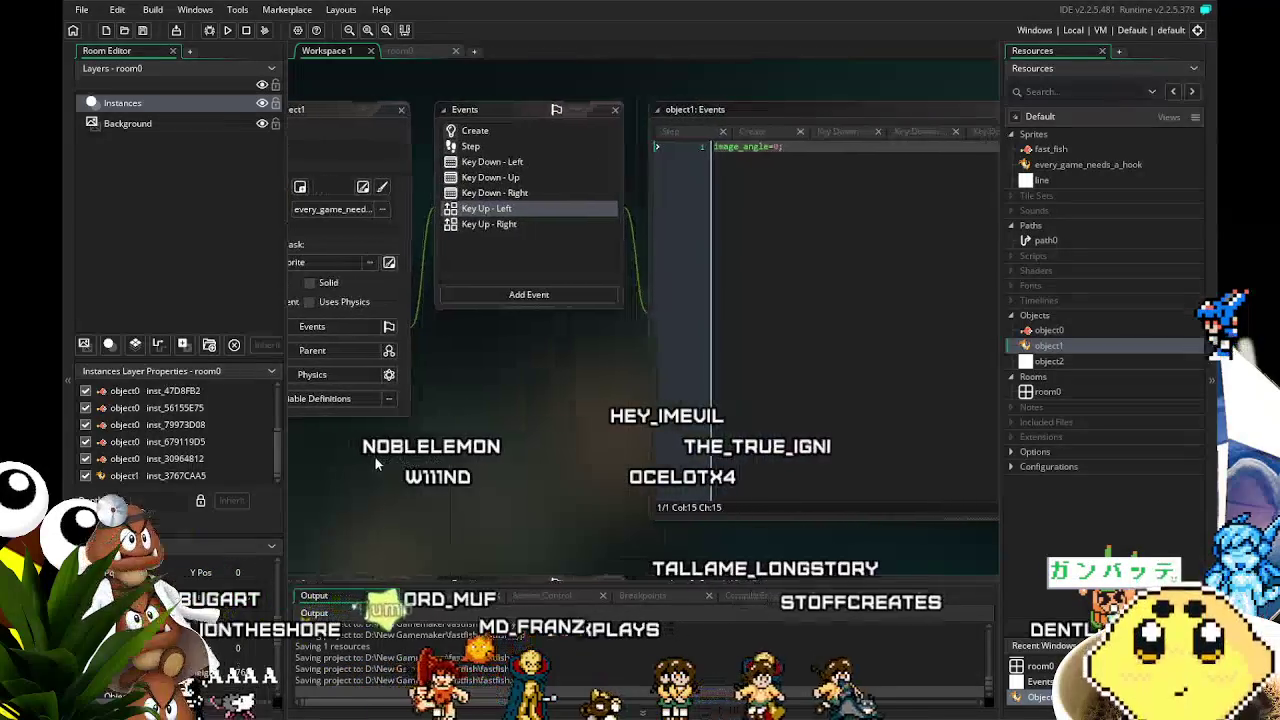
Step: After reviewing object1's Key Up - Right and Create code, create a new sprite, sprite3
{"action": "left_click", "coordinate": [505, 225]}
{"action": "left_click", "coordinate": [472, 131]}
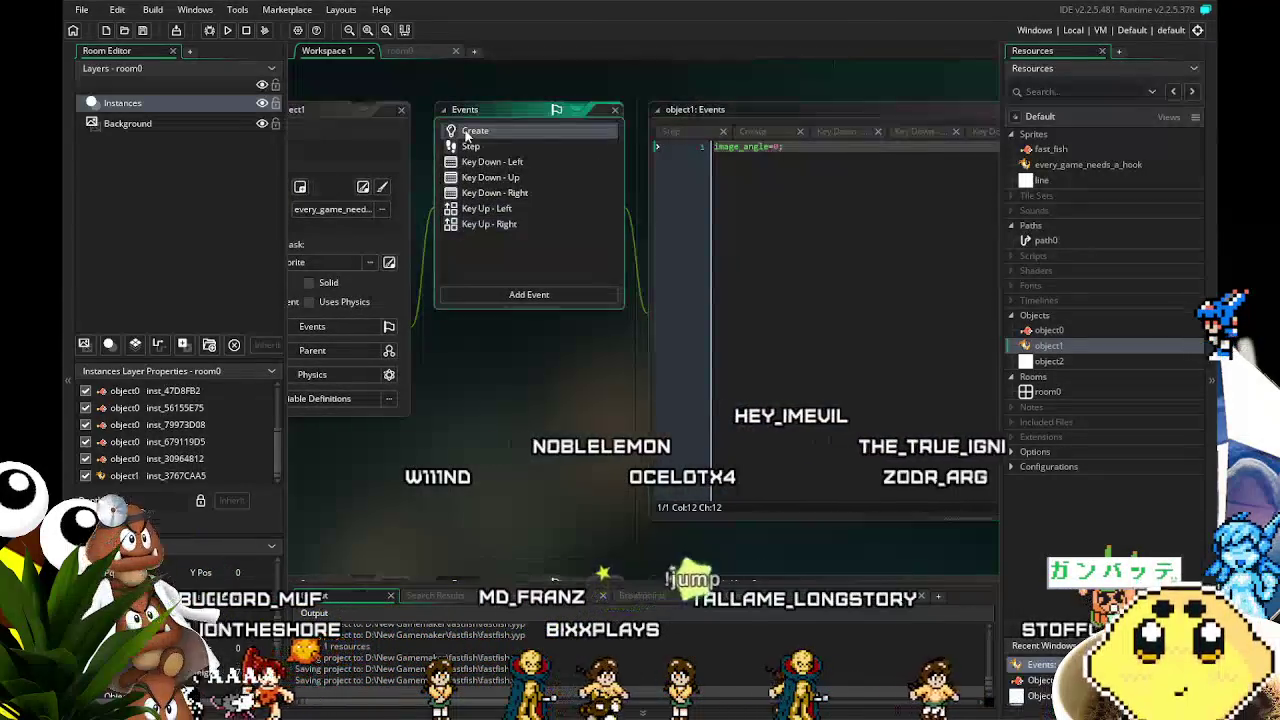
{"action": "left_click_drag", "start_coordinate": [465, 420], "coordinate": [401, 417]}
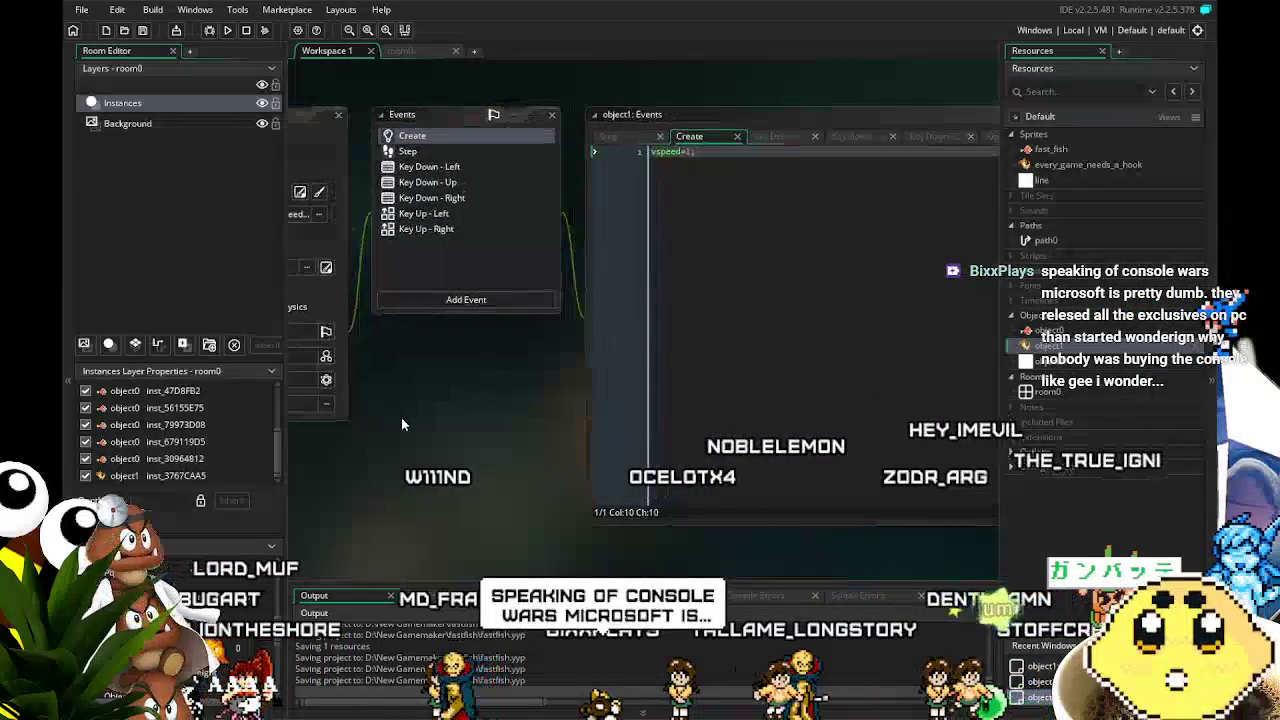
{"action": "right_click", "coordinate": [1030, 135]}
{"action": "left_click", "coordinate": [1065, 146]}
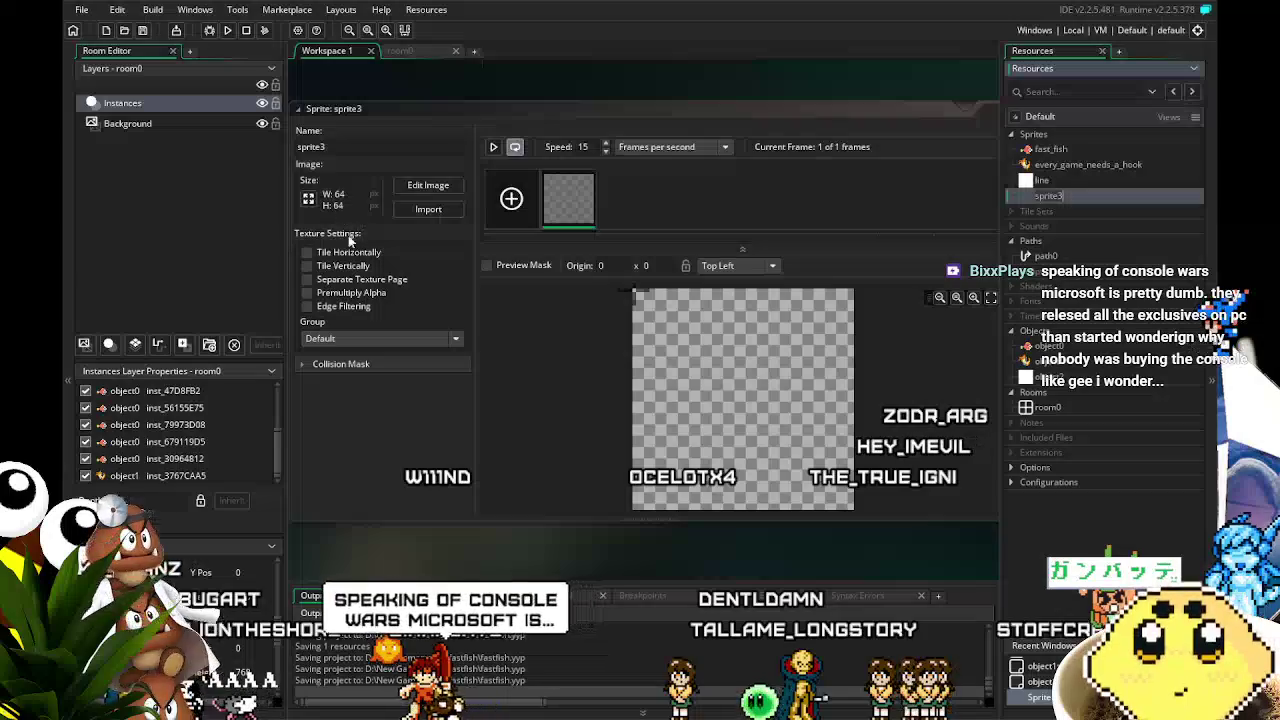
Step: Resize sprite3 from 64×64 down to 8×8 pixels
{"action": "left_click", "coordinate": [308, 198]}
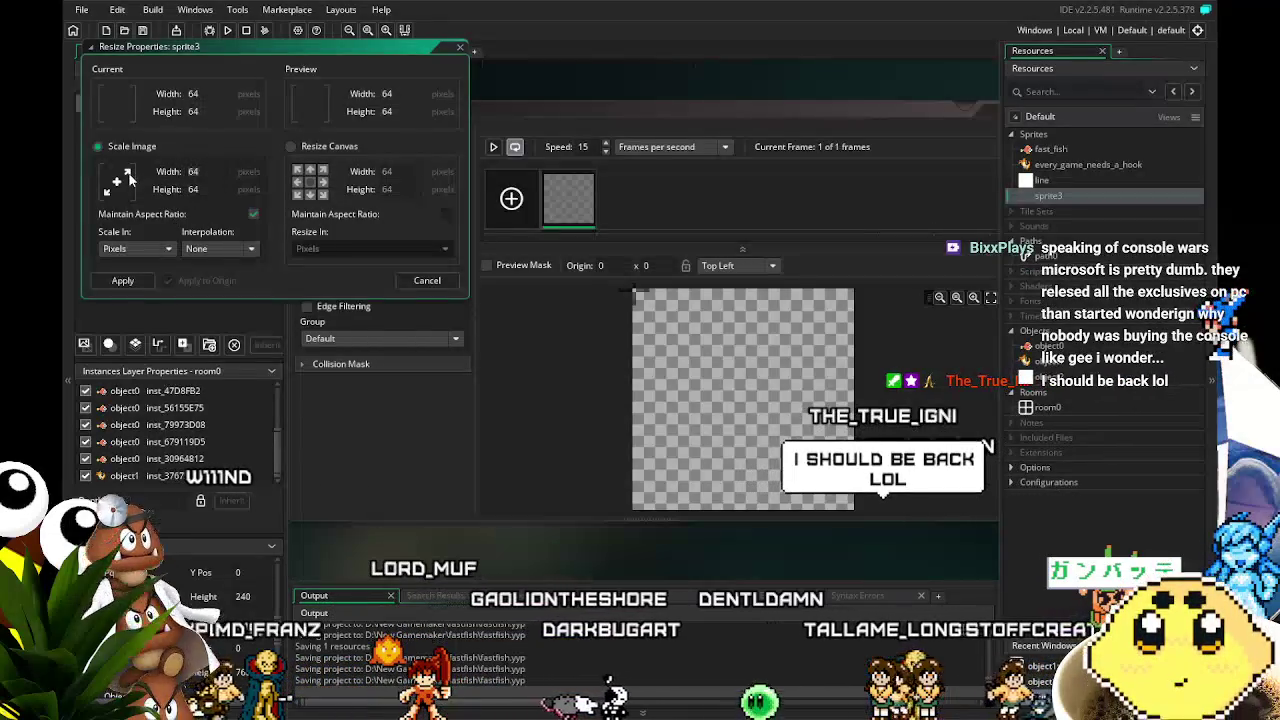
{"action": "key", "text": "Return"}
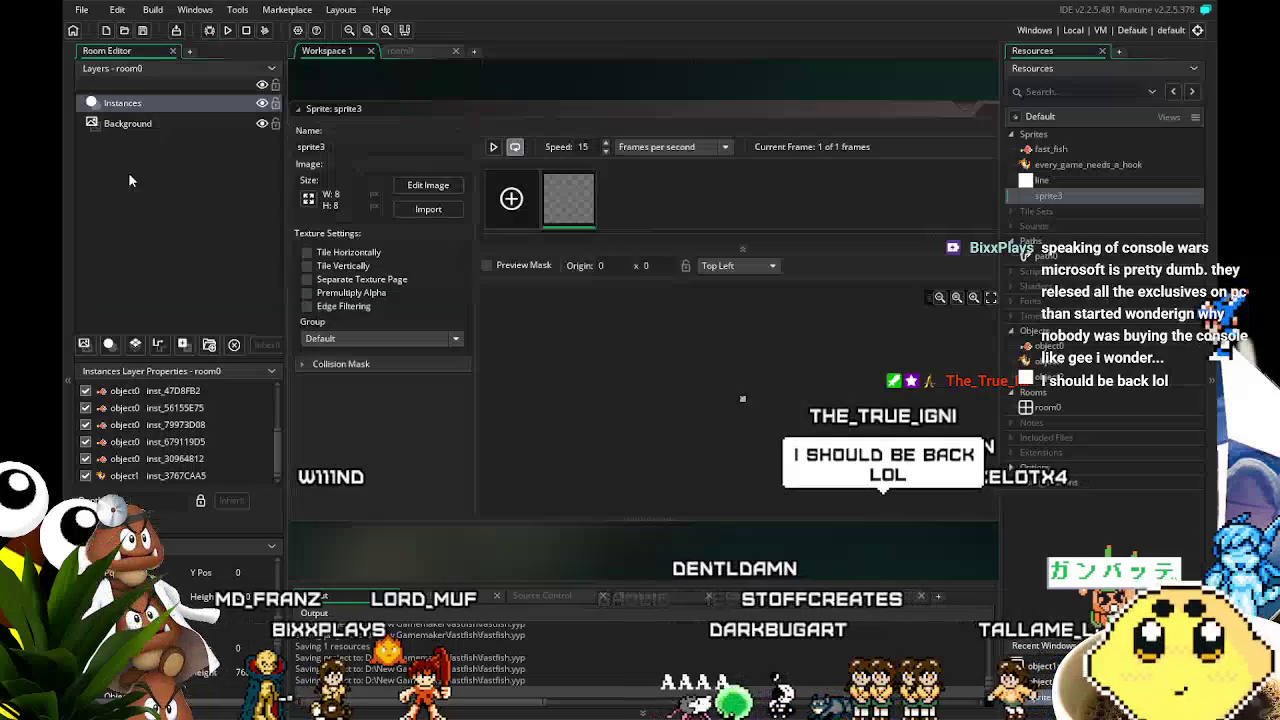
Step: Draw a white ring outline on sprite3's first 8×8 frame
{"action": "double_click", "coordinate": [556, 213]}
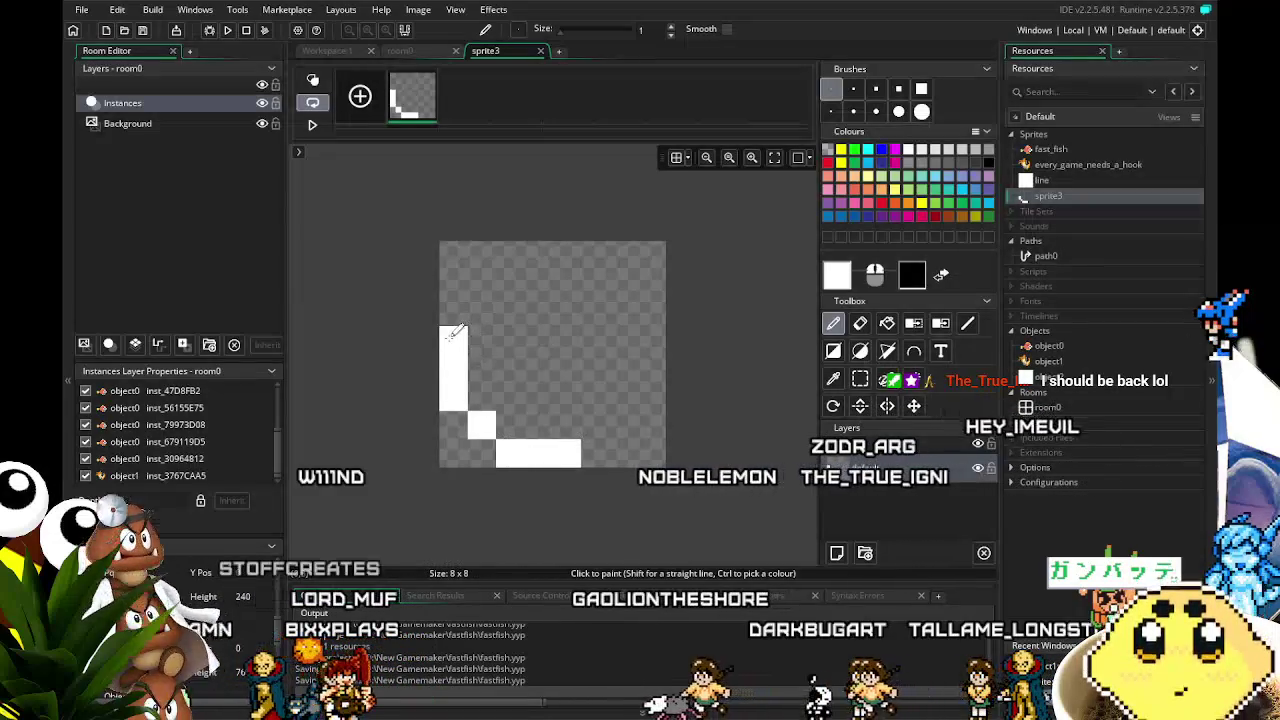
{"action": "left_click", "coordinate": [537, 283]}
{"action": "left_click", "coordinate": [509, 283]}
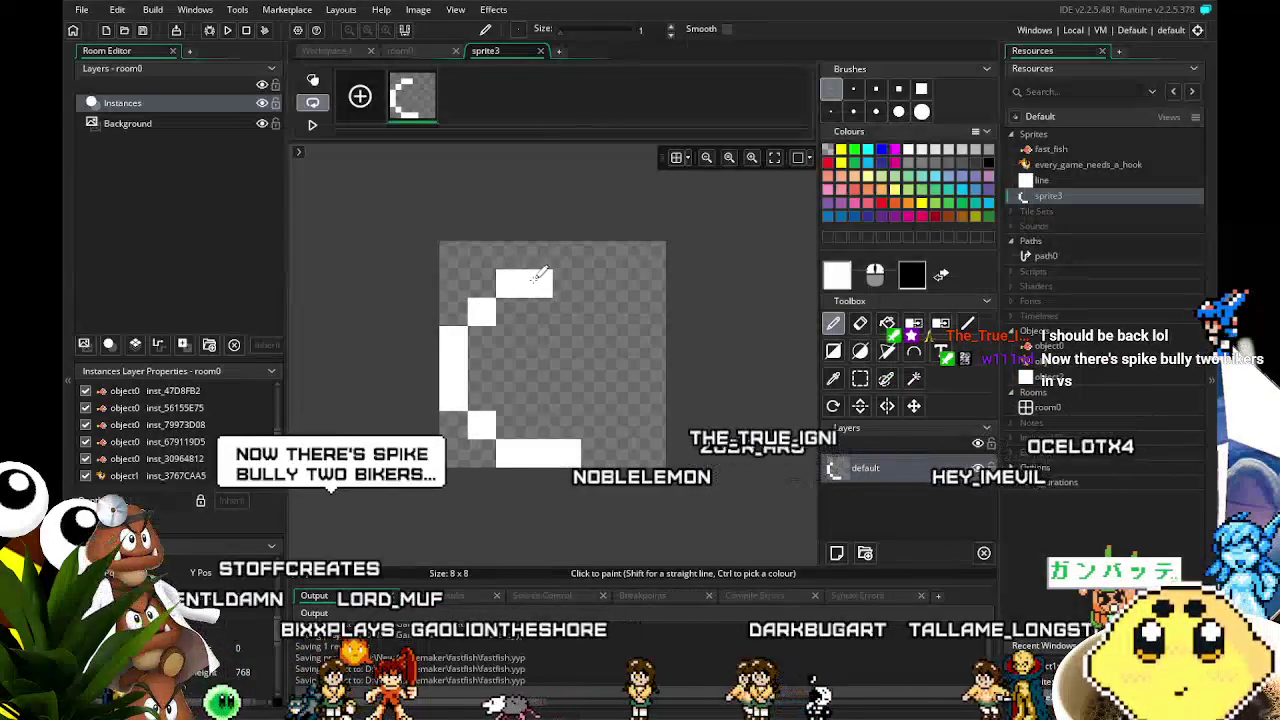
{"action": "left_click", "coordinate": [566, 283]}
{"action": "left_click", "coordinate": [594, 311]}
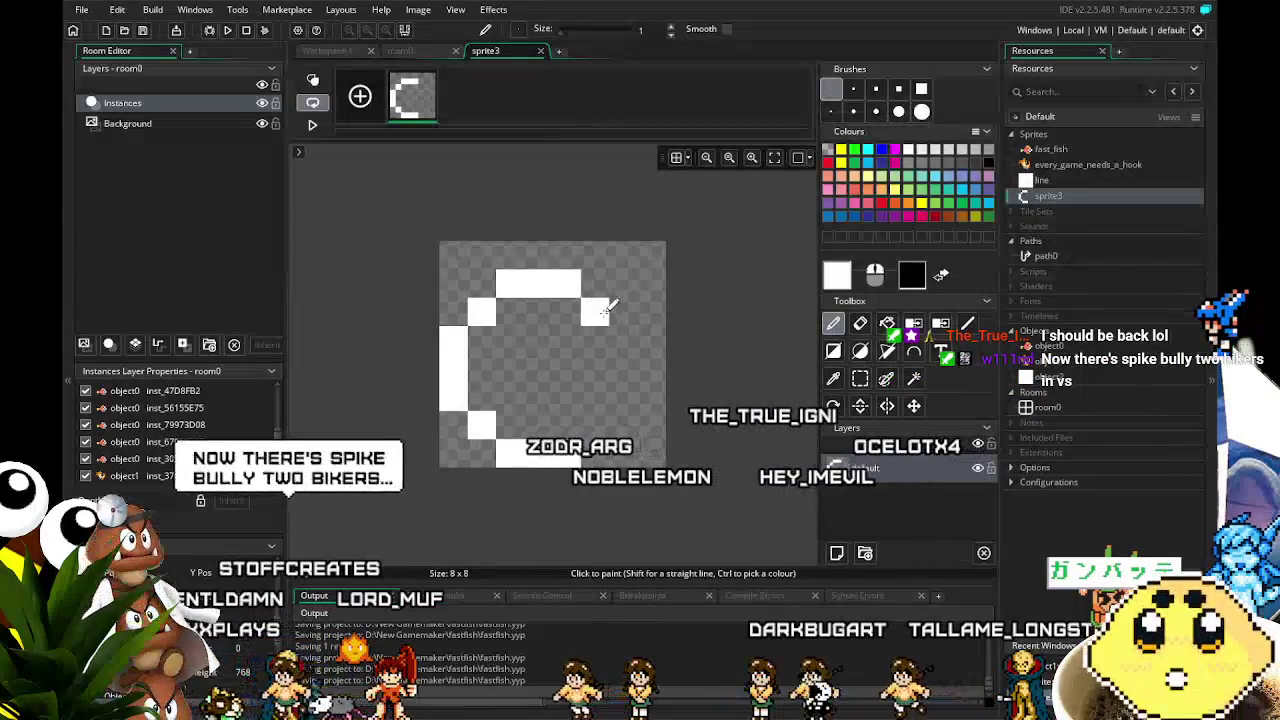
{"action": "left_click", "coordinate": [622, 339]}
{"action": "left_click", "coordinate": [622, 367]}
{"action": "left_click", "coordinate": [622, 395]}
{"action": "left_click", "coordinate": [594, 423]}
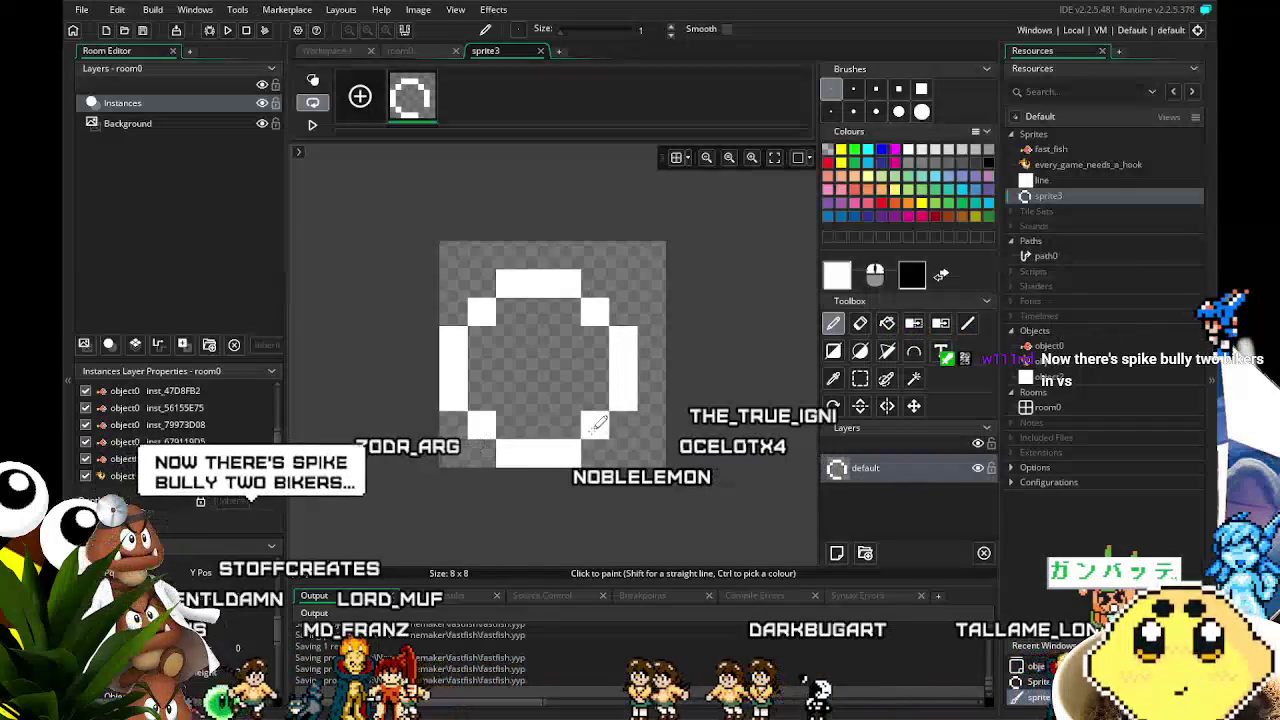
Step: Add a highlight pixel inside the ring and a blank second frame
{"action": "left_click", "coordinate": [565, 339]}
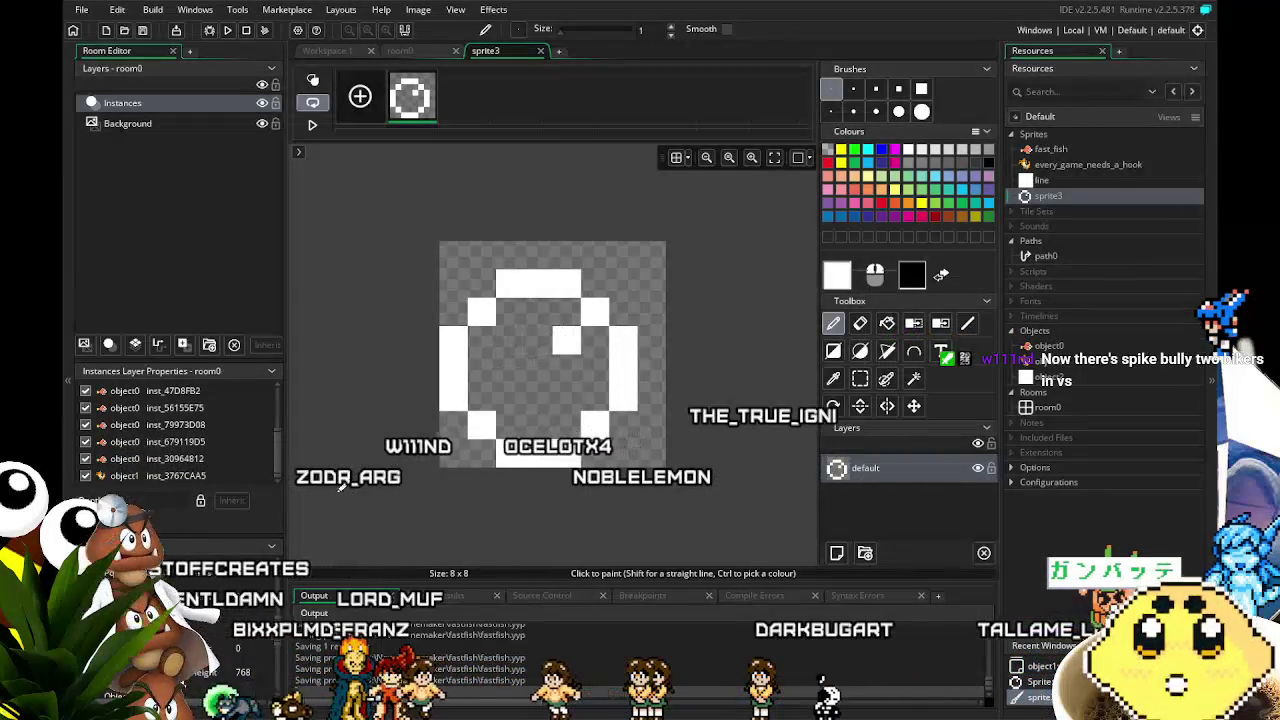
{"action": "scroll", "coordinate": [430, 517], "scroll_direction": "down", "scroll_amount": 2}
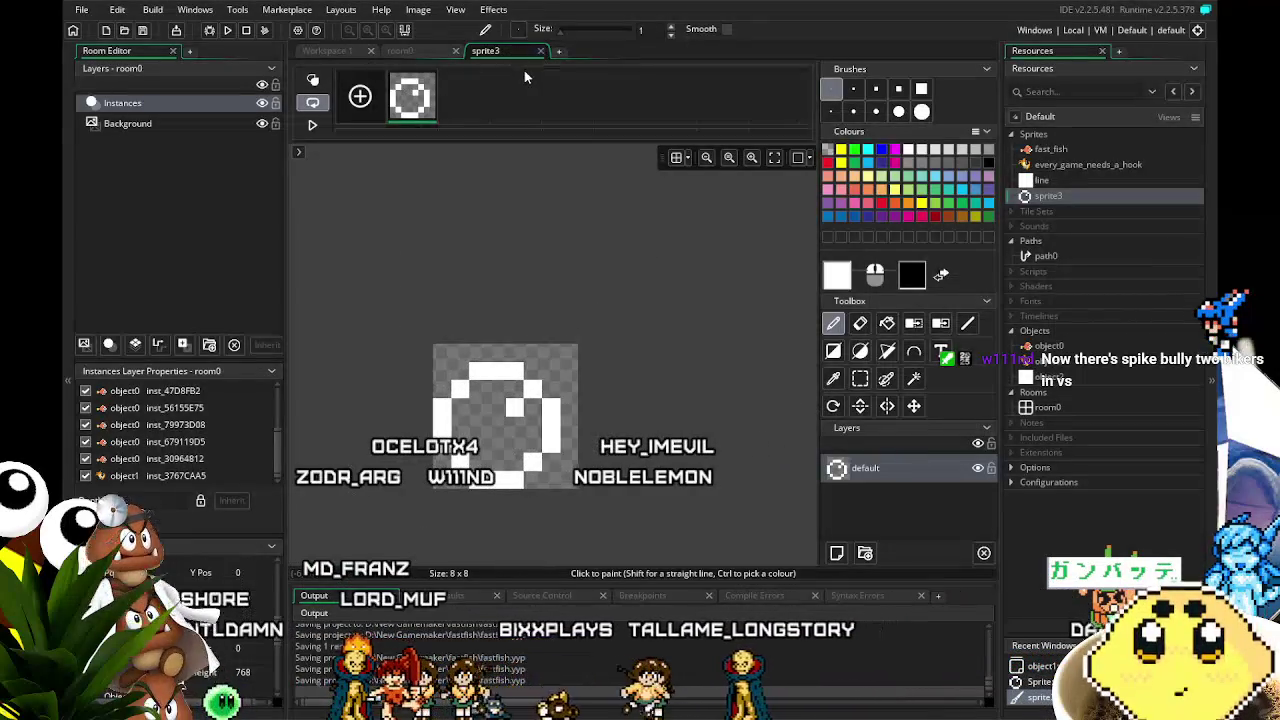
{"action": "left_click", "coordinate": [360, 96]}
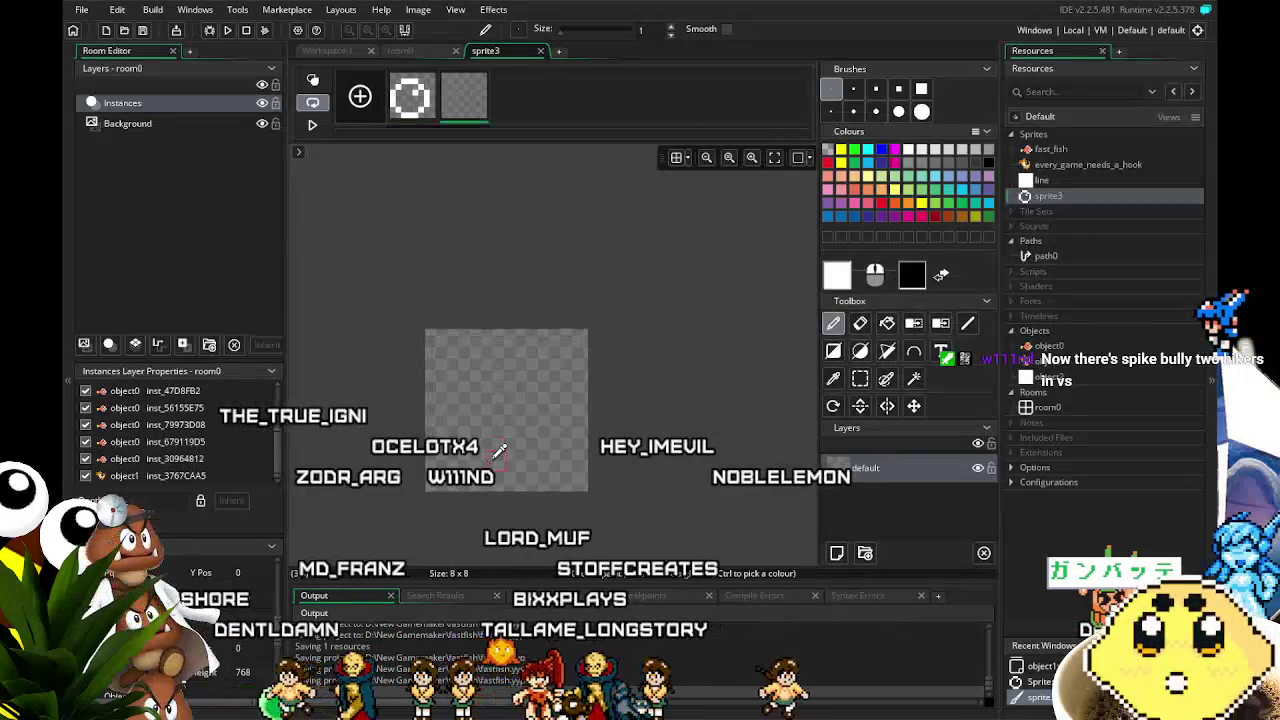
Step: Paint frame 2's ring top line and upper-right diagonal, undoing the extra pixels
{"action": "left_click", "coordinate": [478, 334]}
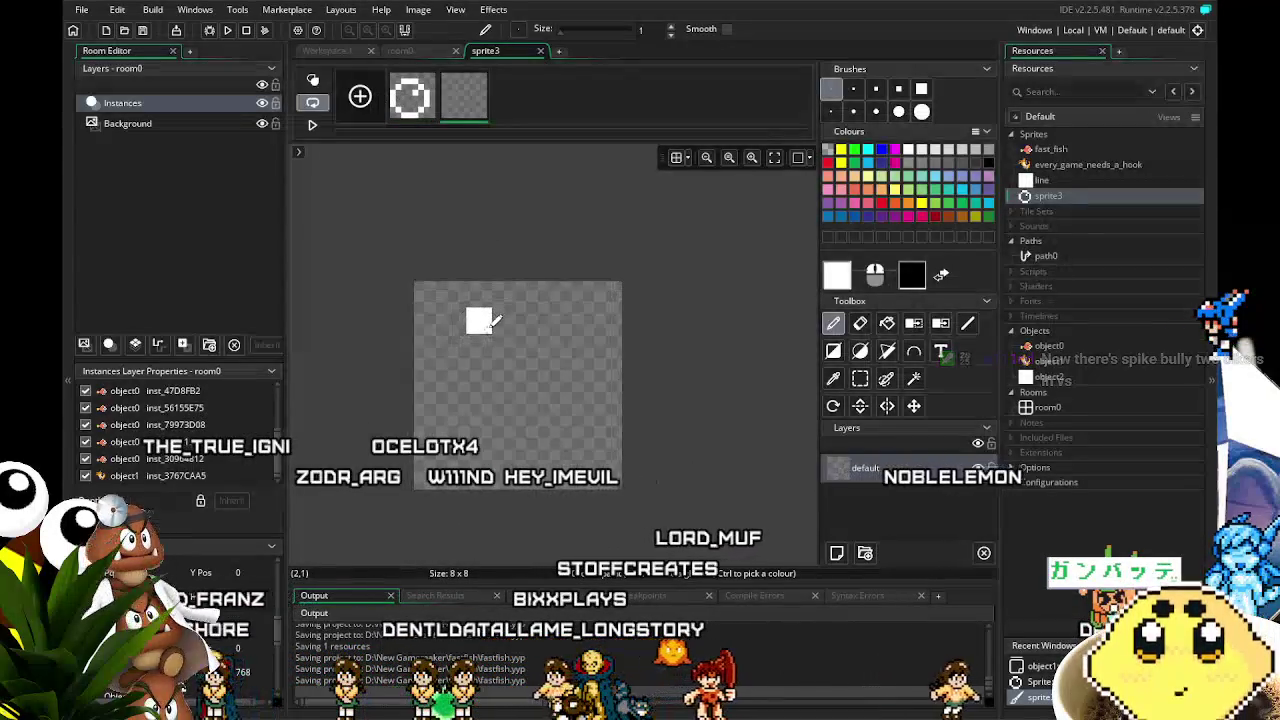
{"action": "left_click", "coordinate": [410, 100]}
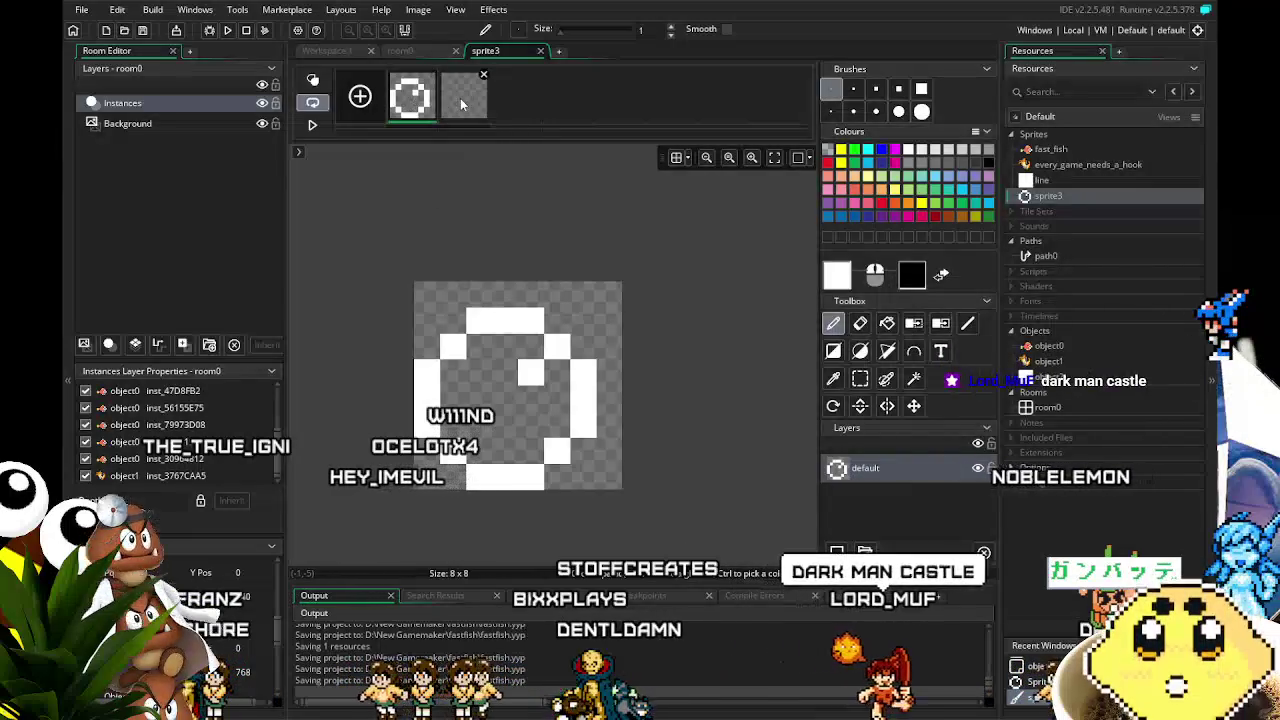
{"action": "left_click", "coordinate": [464, 96]}
{"action": "left_click_drag", "start_coordinate": [479, 294], "coordinate": [533, 293]}
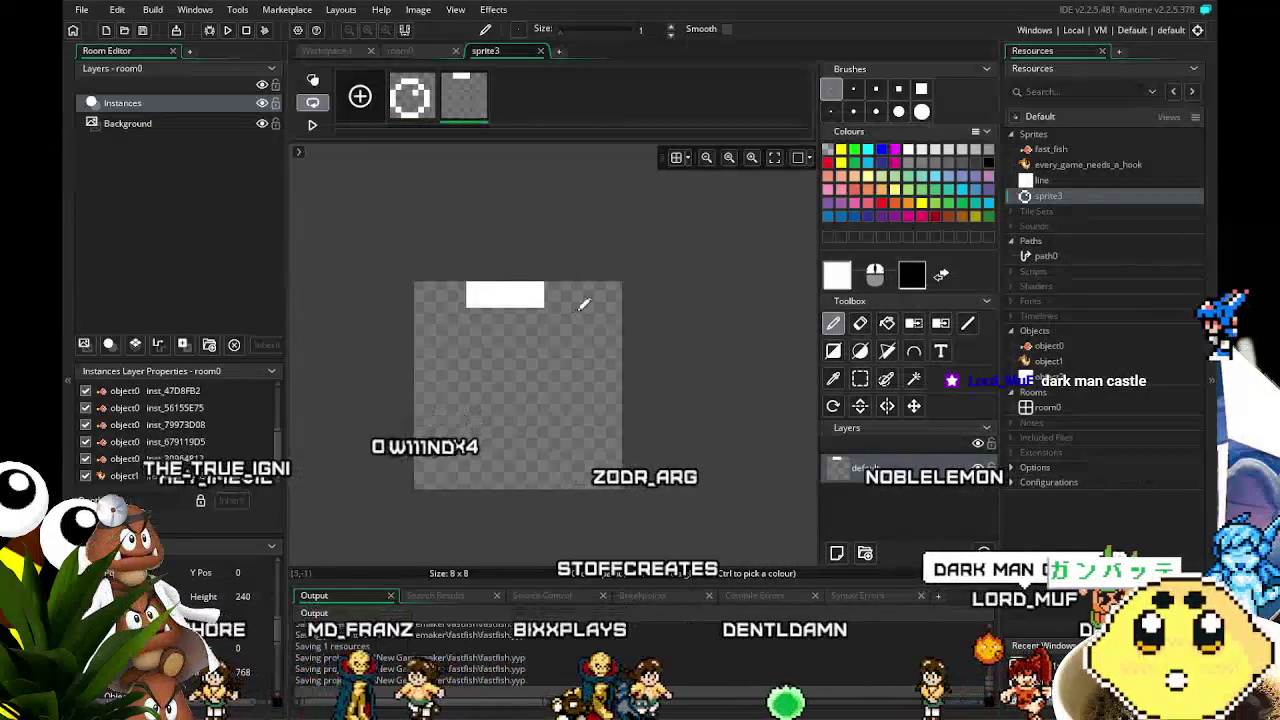
{"action": "left_click", "coordinate": [550, 294]}
{"action": "left_click", "coordinate": [583, 320]}
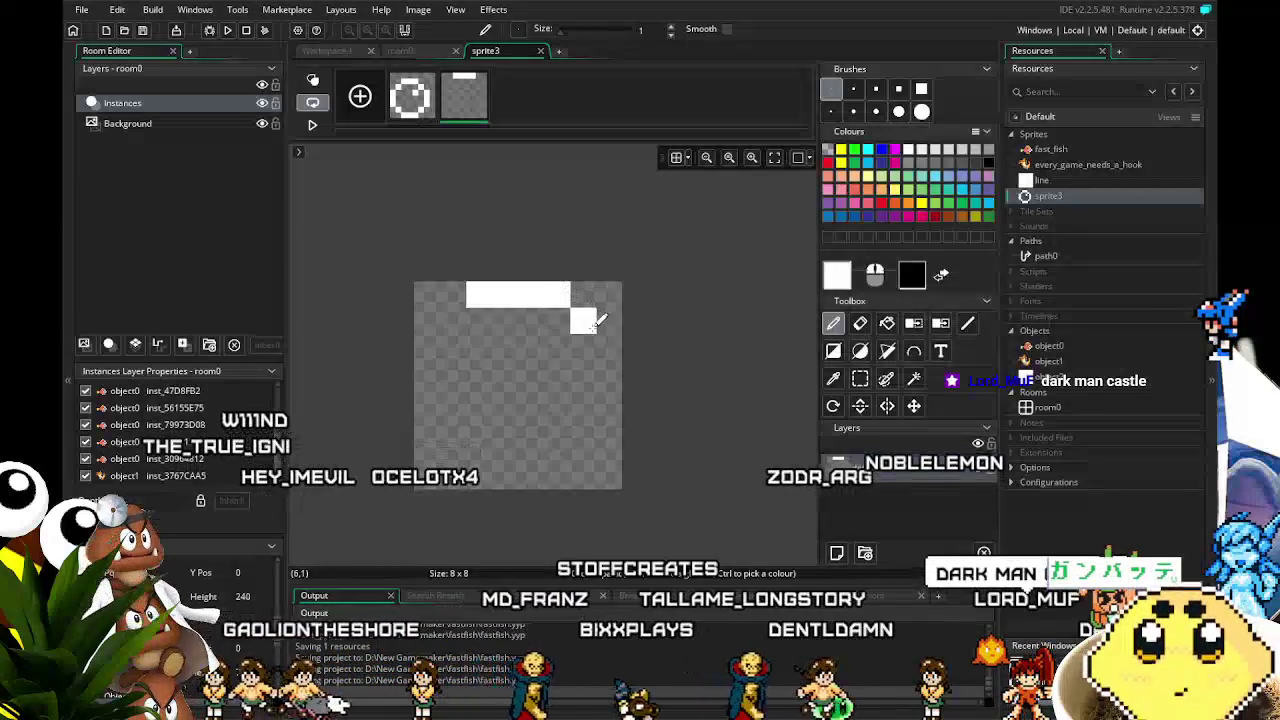
{"action": "left_click", "coordinate": [607, 345]}
{"action": "key", "text": "ctrl+z"}
{"action": "key", "text": "ctrl+z"}
{"action": "key", "text": "ctrl+z"}
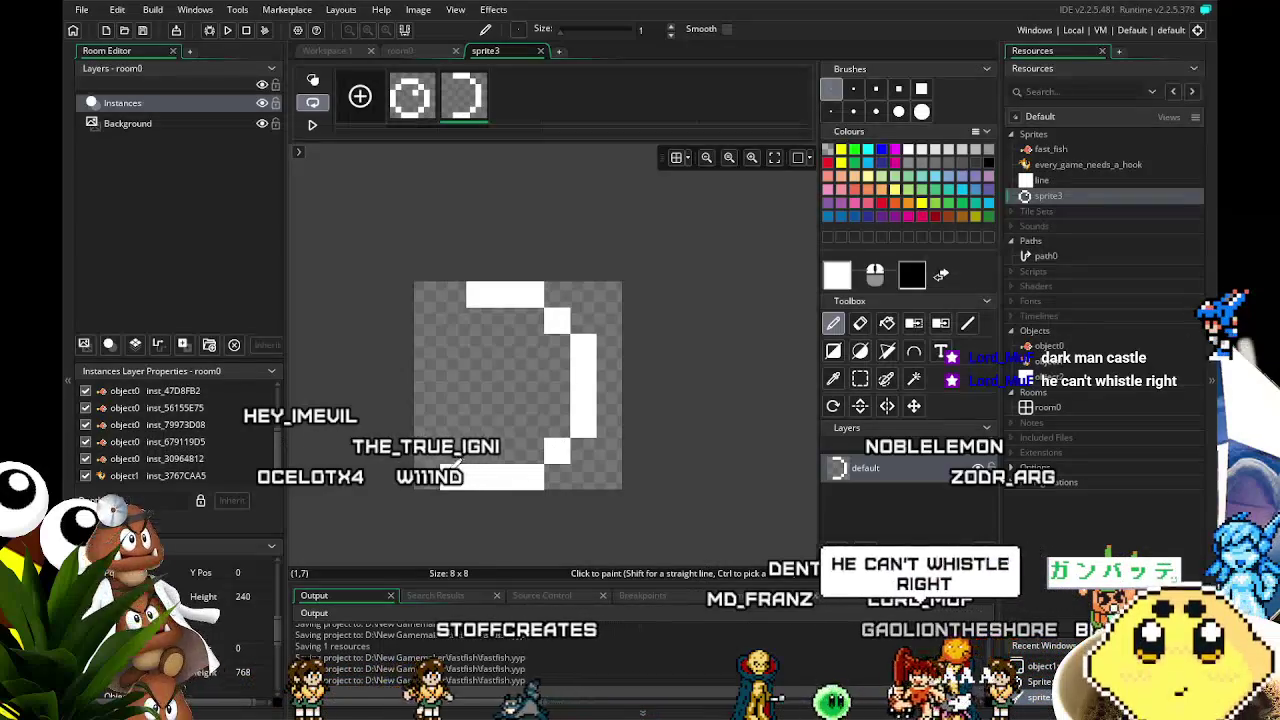
Step: Paint the ring's left edge, round its top-left corner, and add the inner highlight
{"action": "mouse_move", "coordinate": [453, 451]}
{"action": "left_mouse_down"}
{"action": "mouse_move", "coordinate": [428, 423]}
{"action": "mouse_move", "coordinate": [427, 367]}
{"action": "left_mouse_up"}
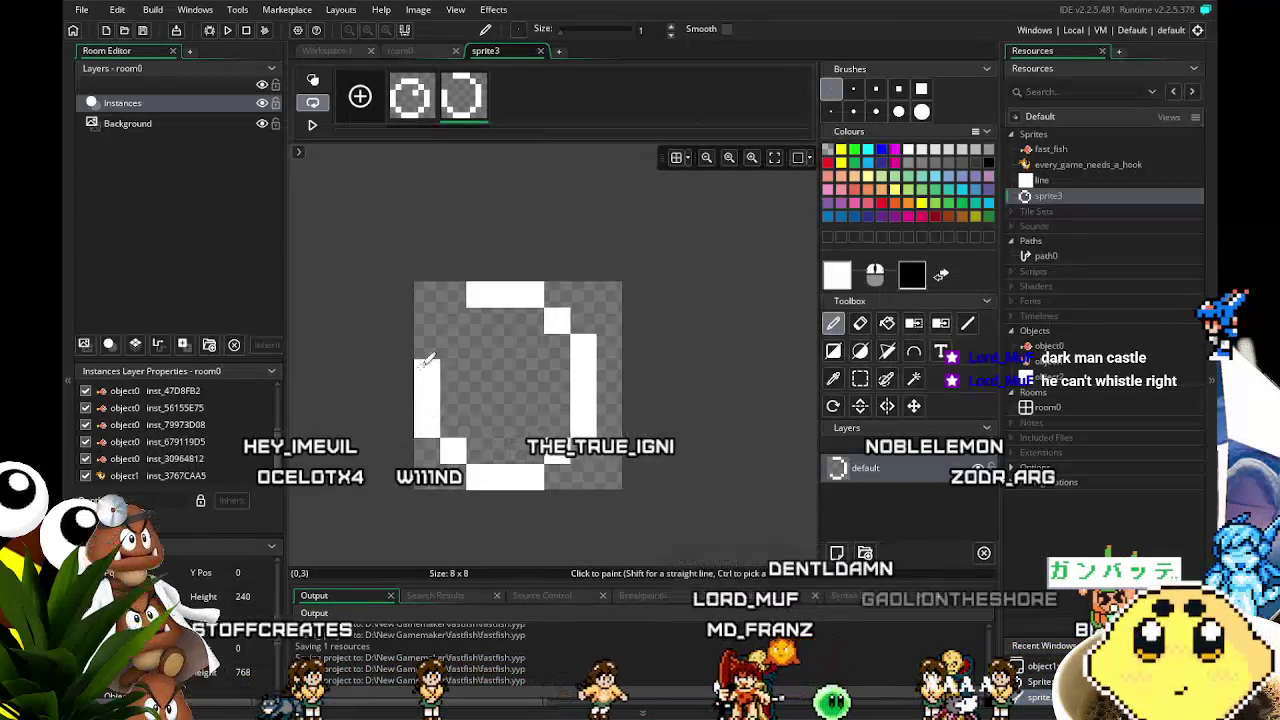
{"action": "left_click", "coordinate": [450, 322]}
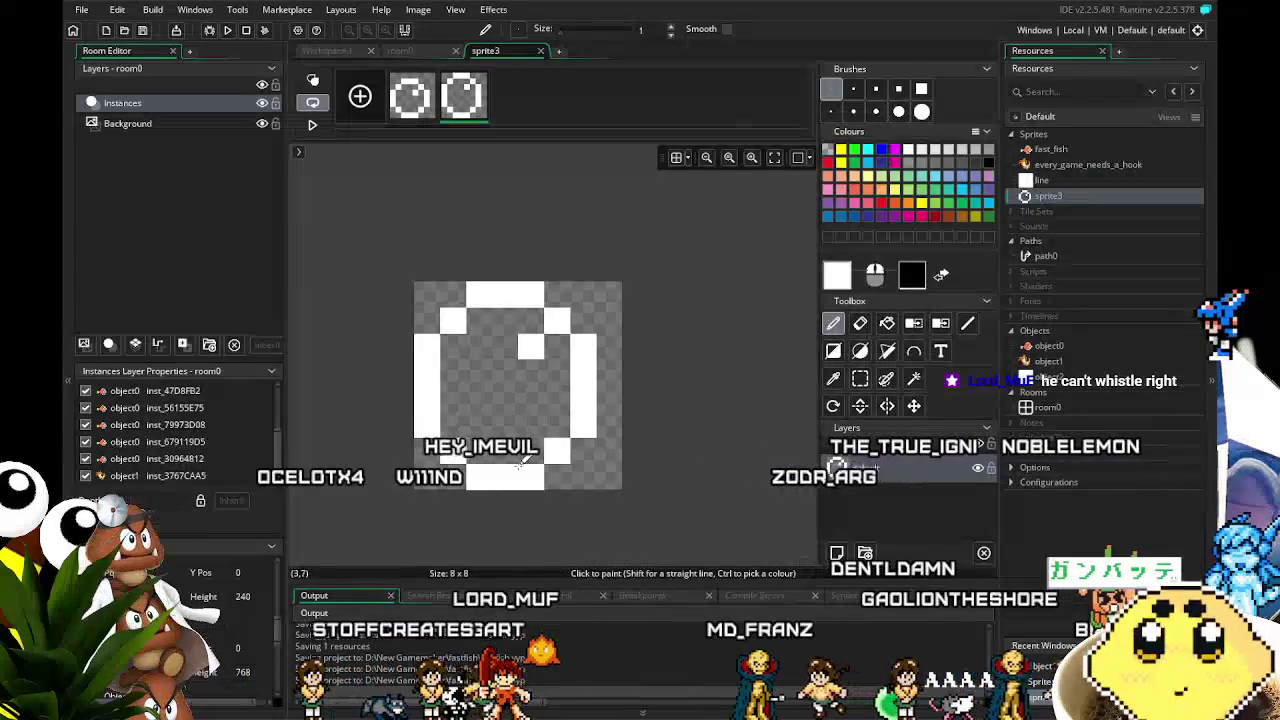
{"action": "left_click_drag", "start_coordinate": [530, 347], "coordinate": [530, 372]}
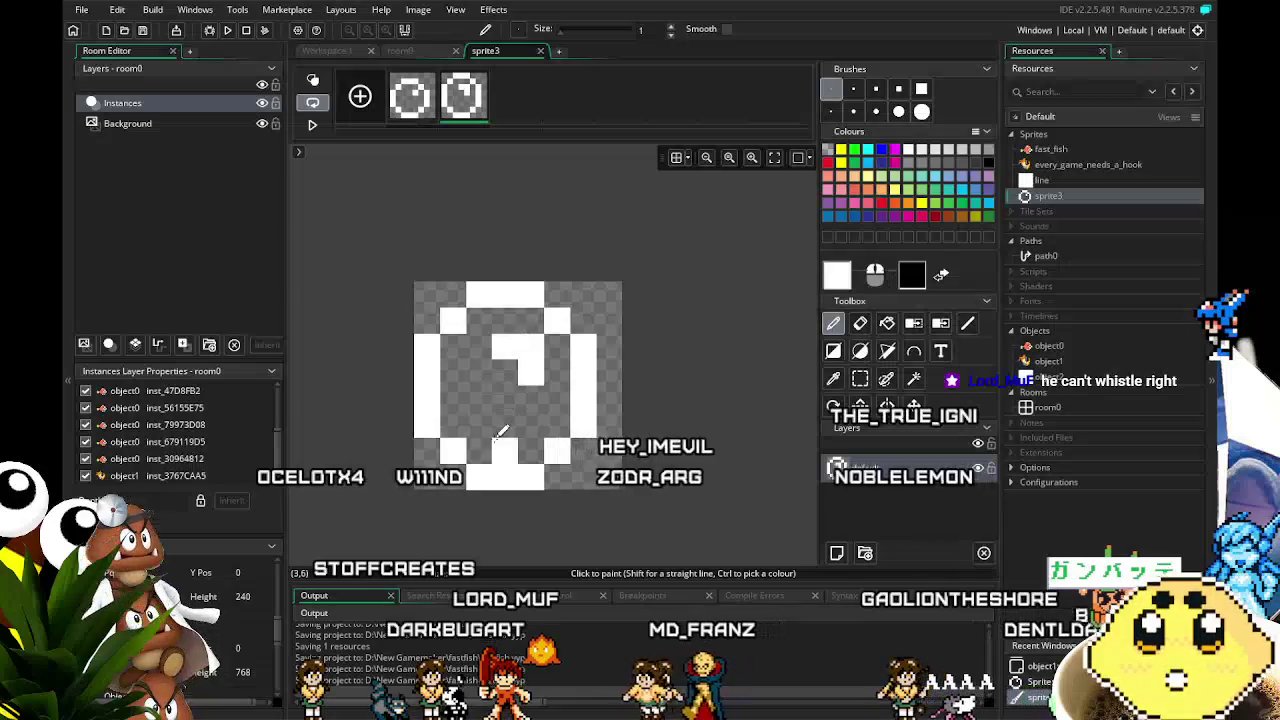
{"action": "scroll", "coordinate": [503, 432], "scroll_direction": "down", "scroll_amount": 2}
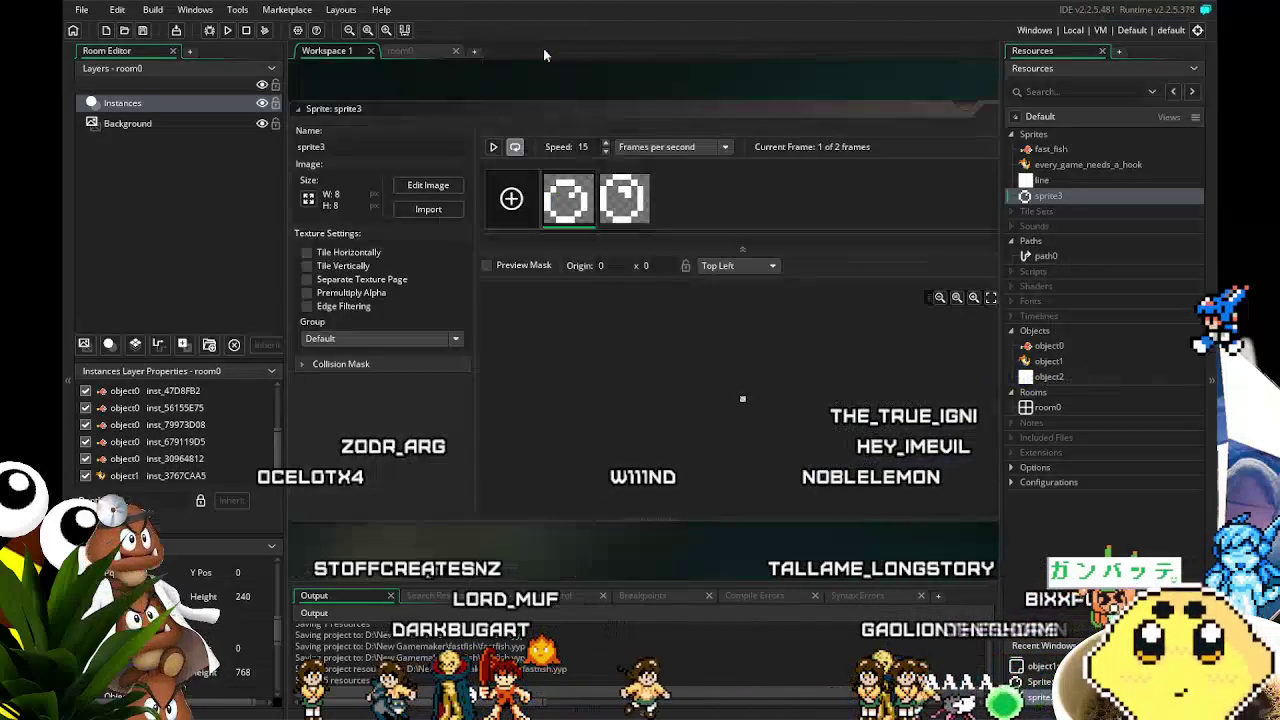
Step: Close the pixel editor, preview the two-frame animation, and reopen frame 2 for editing
{"action": "middle_click", "coordinate": [492, 55]}
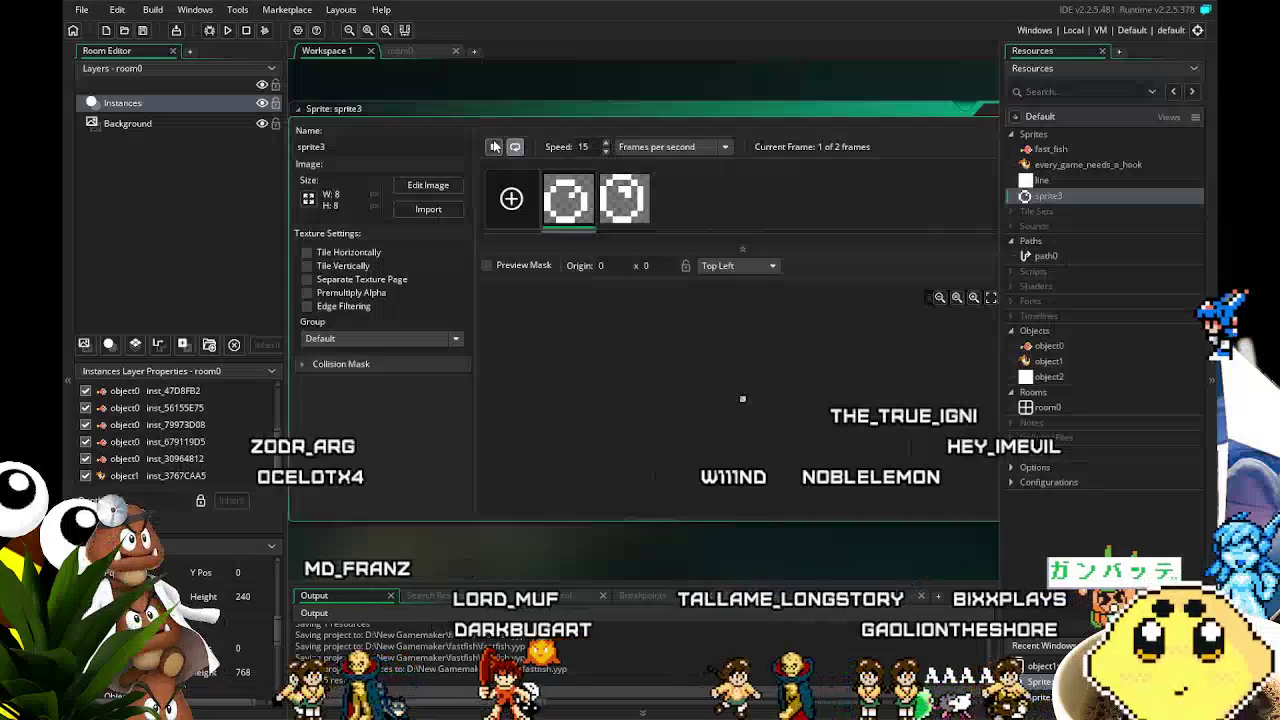
{"action": "left_click", "coordinate": [494, 146]}
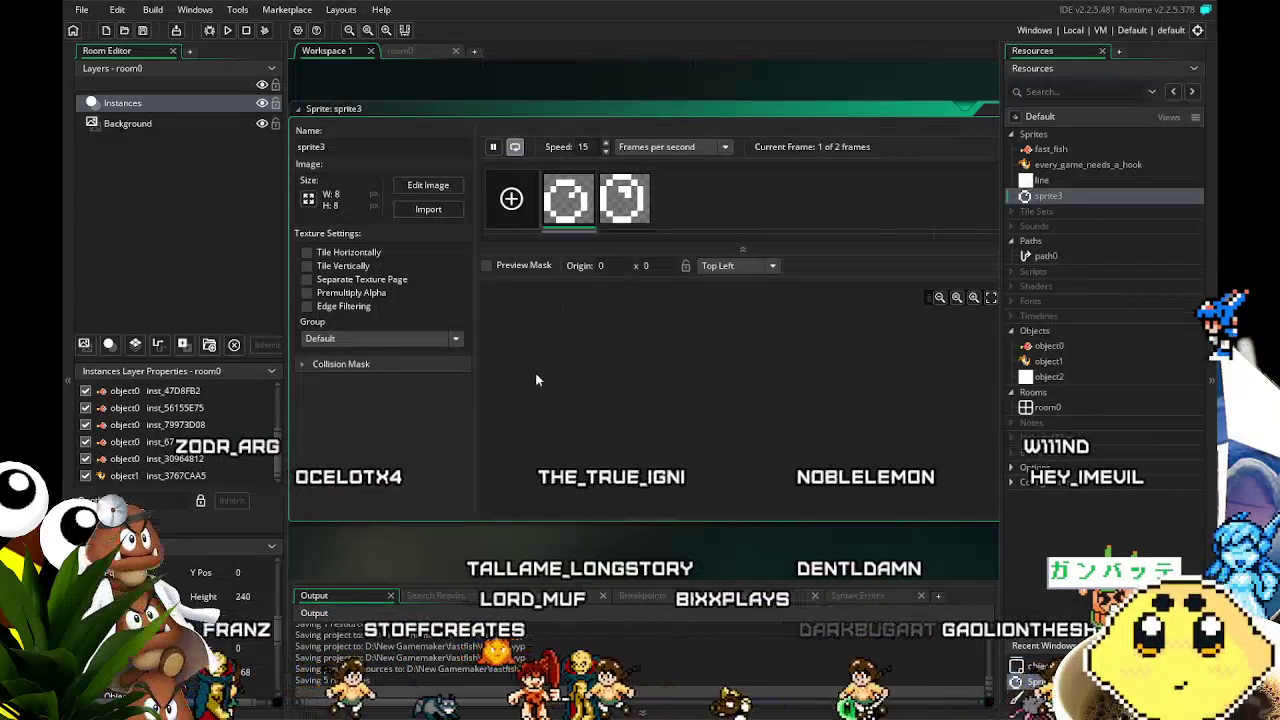
{"action": "scroll", "coordinate": [703, 399], "scroll_direction": "up", "scroll_amount": 5}
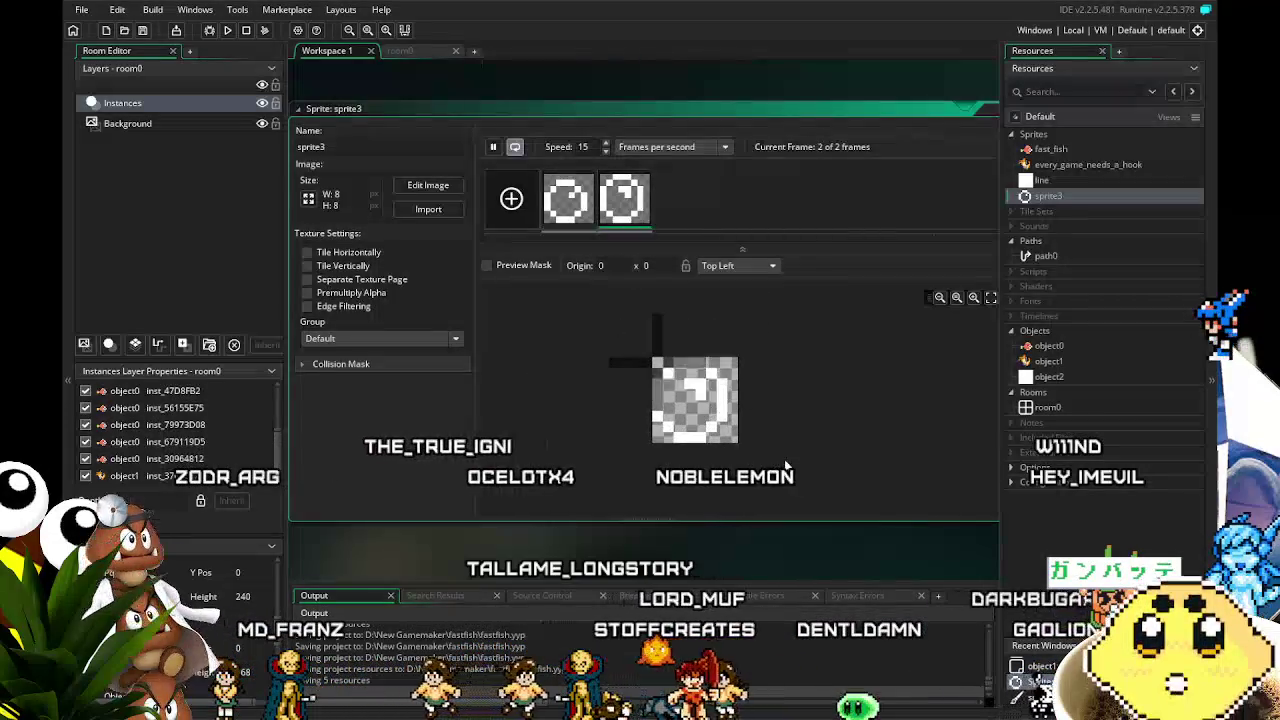
{"action": "double_click", "coordinate": [630, 195]}
Step: Shift frame 2's ring pixels and fill the gap in its top row
{"action": "left_click", "coordinate": [914, 405]}
{"action": "mouse_move", "coordinate": [560, 273]}
{"action": "left_mouse_down"}
{"action": "mouse_move", "coordinate": [616, 385]}
{"action": "mouse_move", "coordinate": [536, 281]}
{"action": "left_mouse_up"}
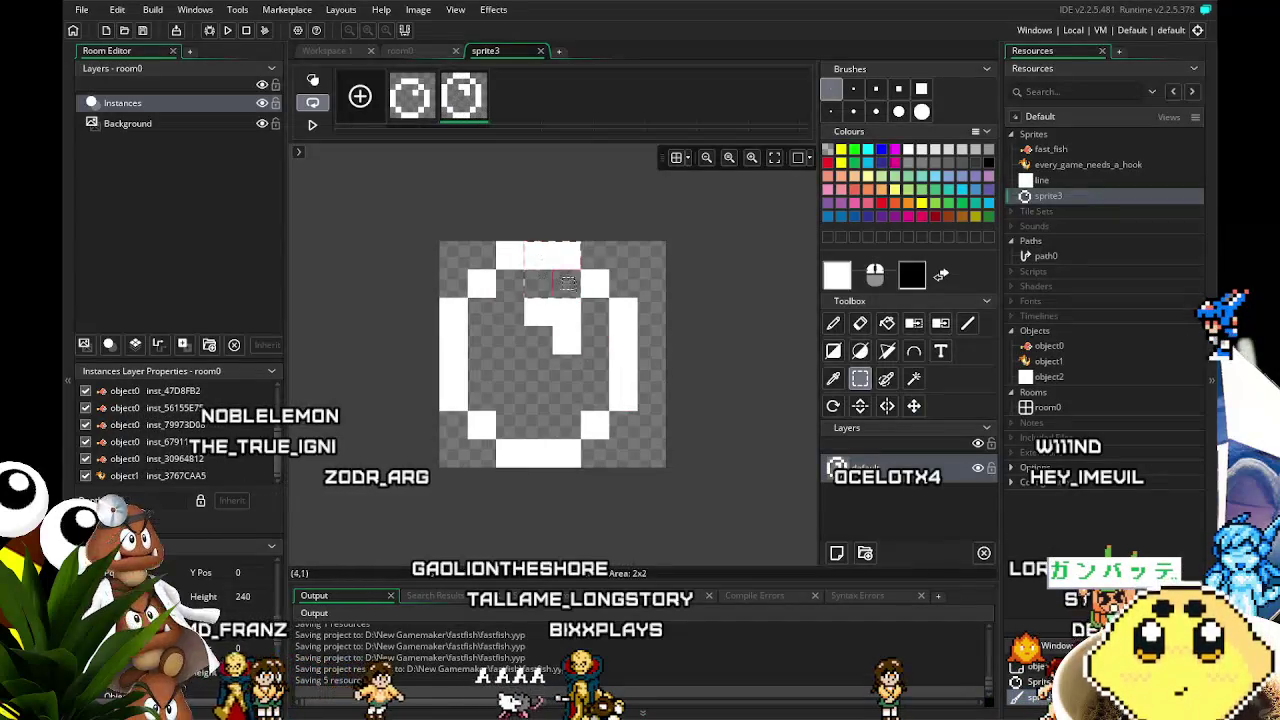
{"action": "left_click_drag", "start_coordinate": [532, 375], "coordinate": [629, 372]}
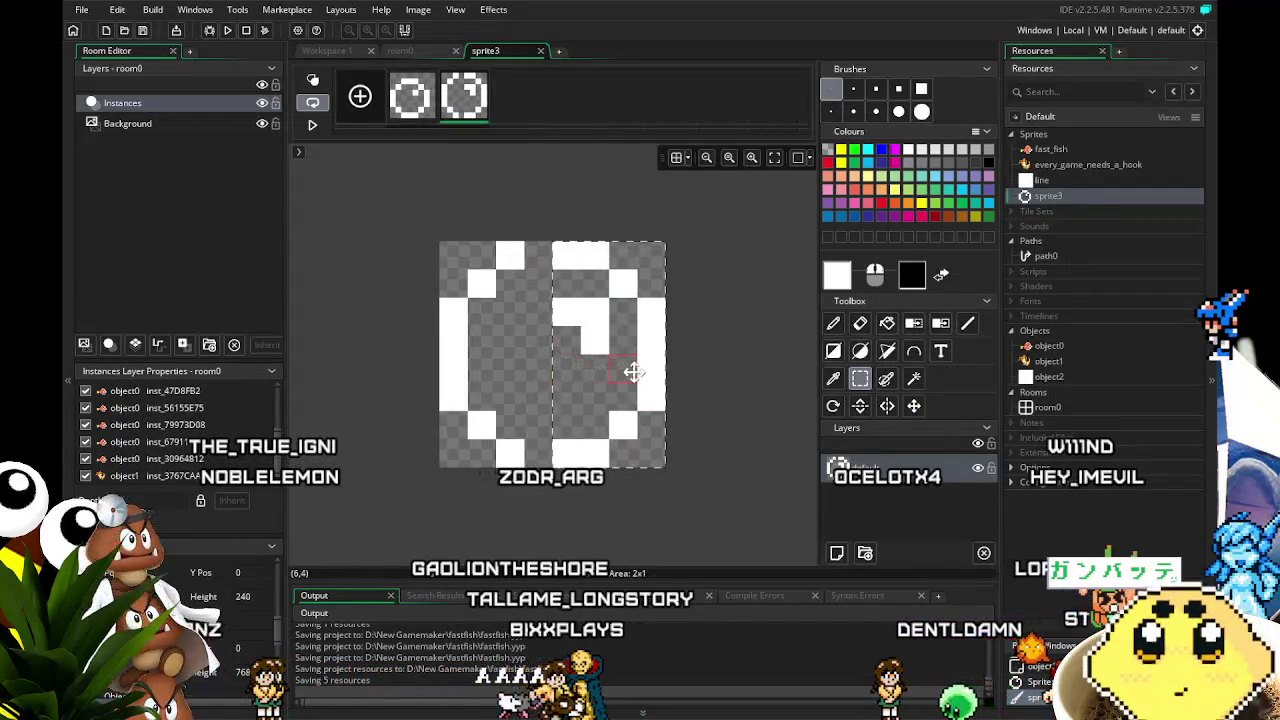
{"action": "key", "text": "ctrl+z"}
{"action": "left_click", "coordinate": [568, 253]}
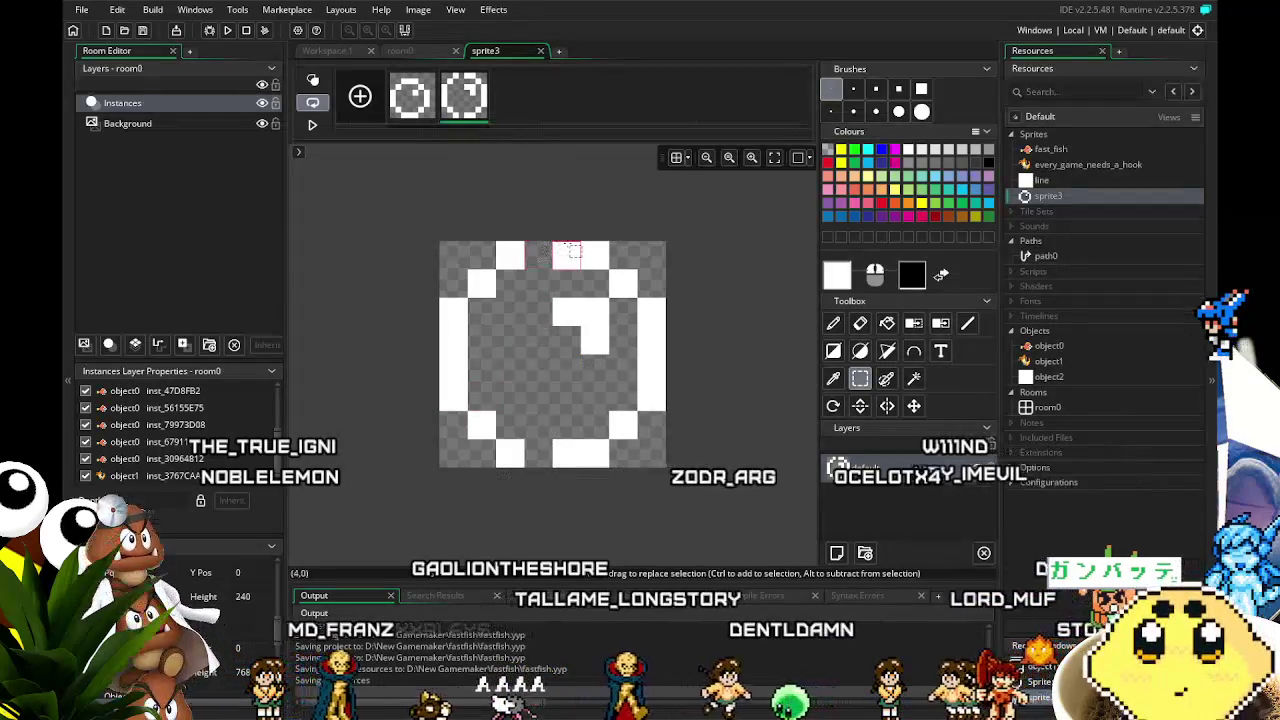
{"action": "key", "text": "p"}
{"action": "left_click_drag", "start_coordinate": [538, 255], "coordinate": [566, 255]}
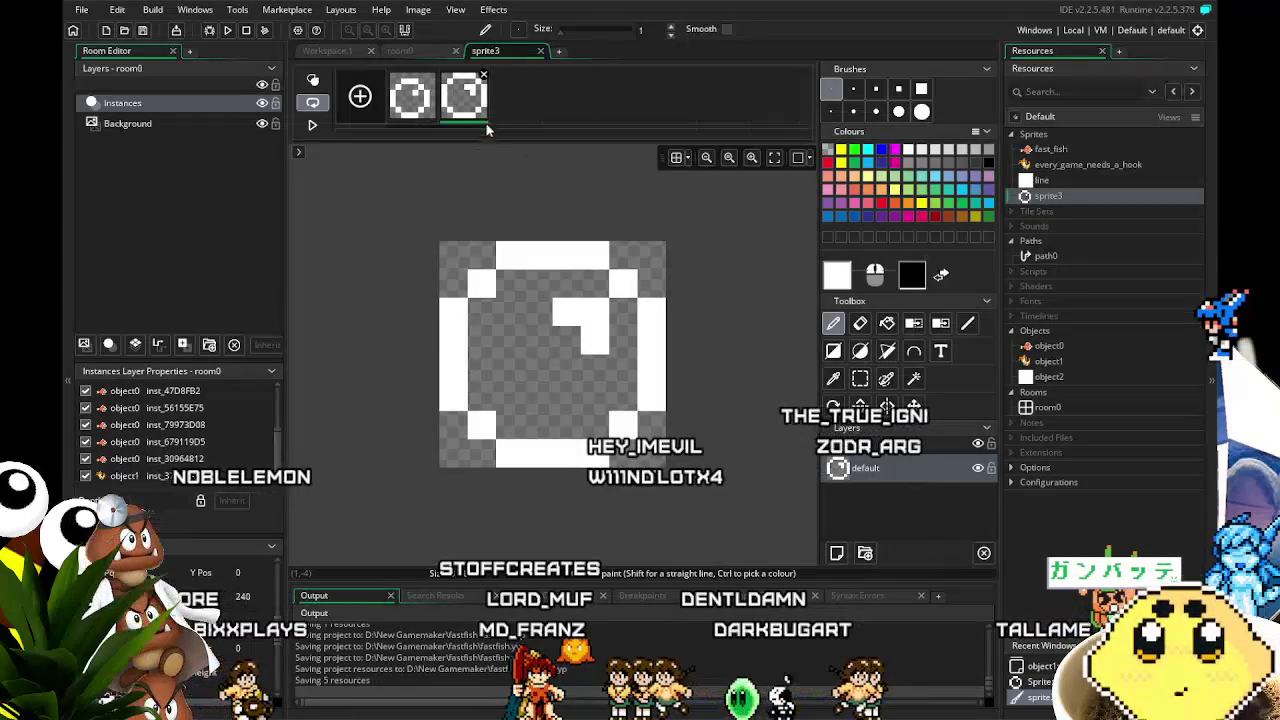
Step: Switch between frames 1 and 2, ending on frame 1
{"action": "left_click", "coordinate": [410, 95]}
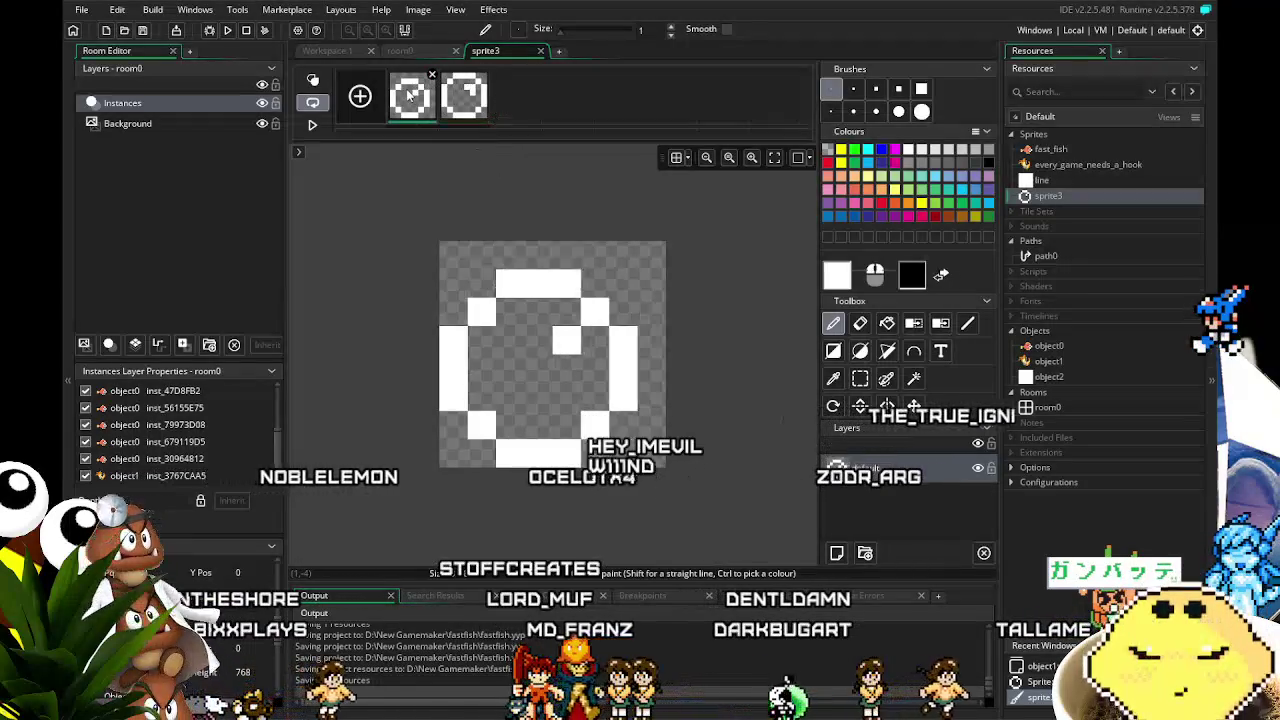
{"action": "left_click", "coordinate": [312, 125]}
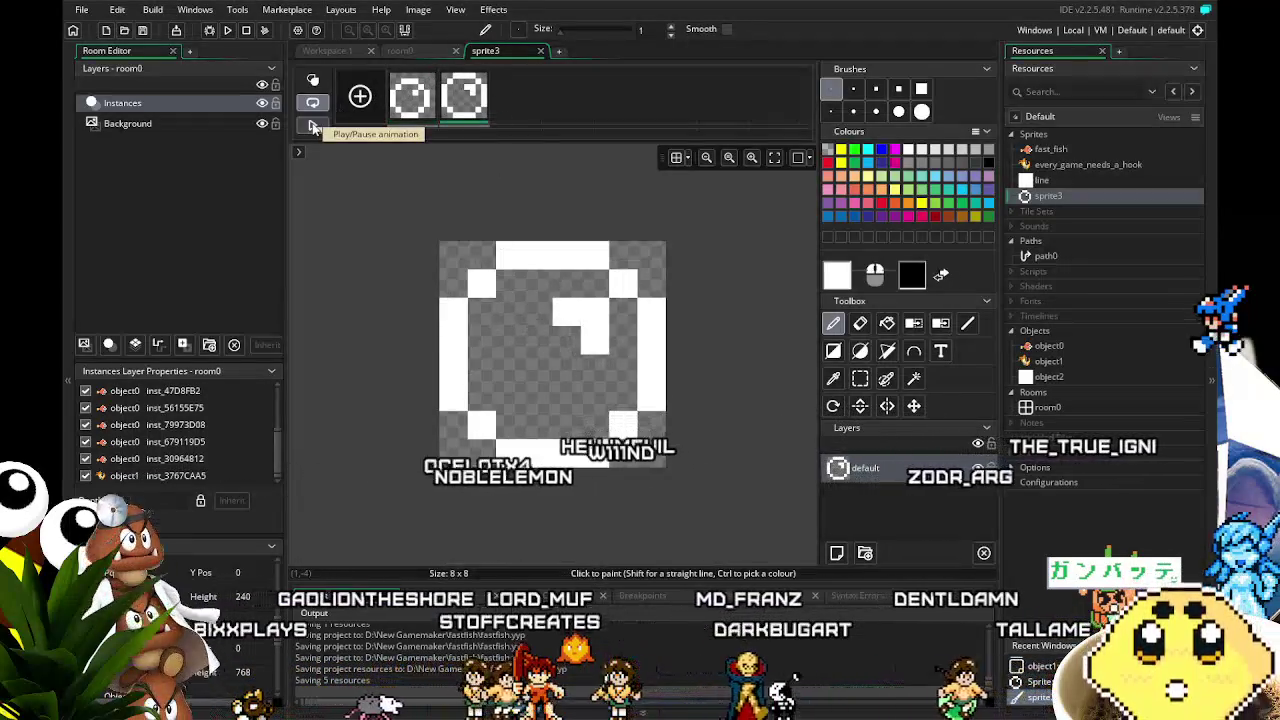
{"action": "left_click", "coordinate": [419, 116]}
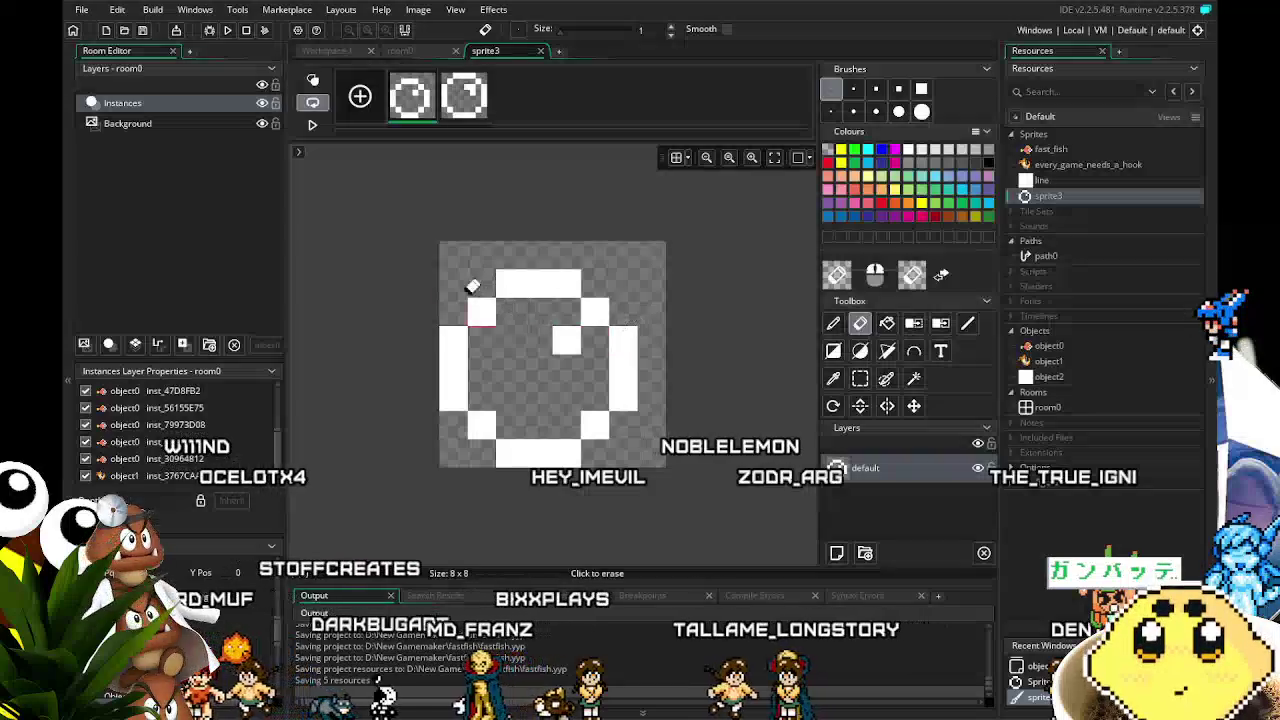
Step: Shift frame 1's pixels one pixel right and preview the animation
{"action": "key", "text": "space"}
{"action": "left_click_drag", "start_coordinate": [512, 392], "coordinate": [536, 393]}
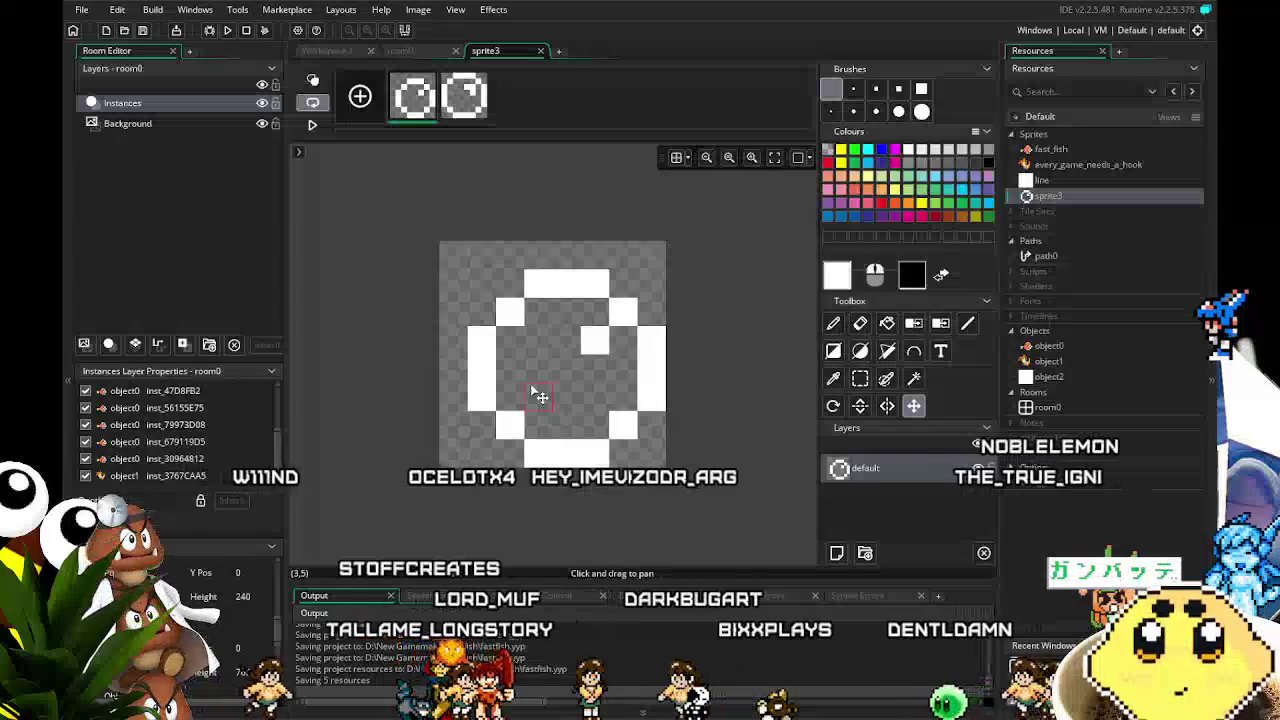
{"action": "left_click", "coordinate": [316, 124]}
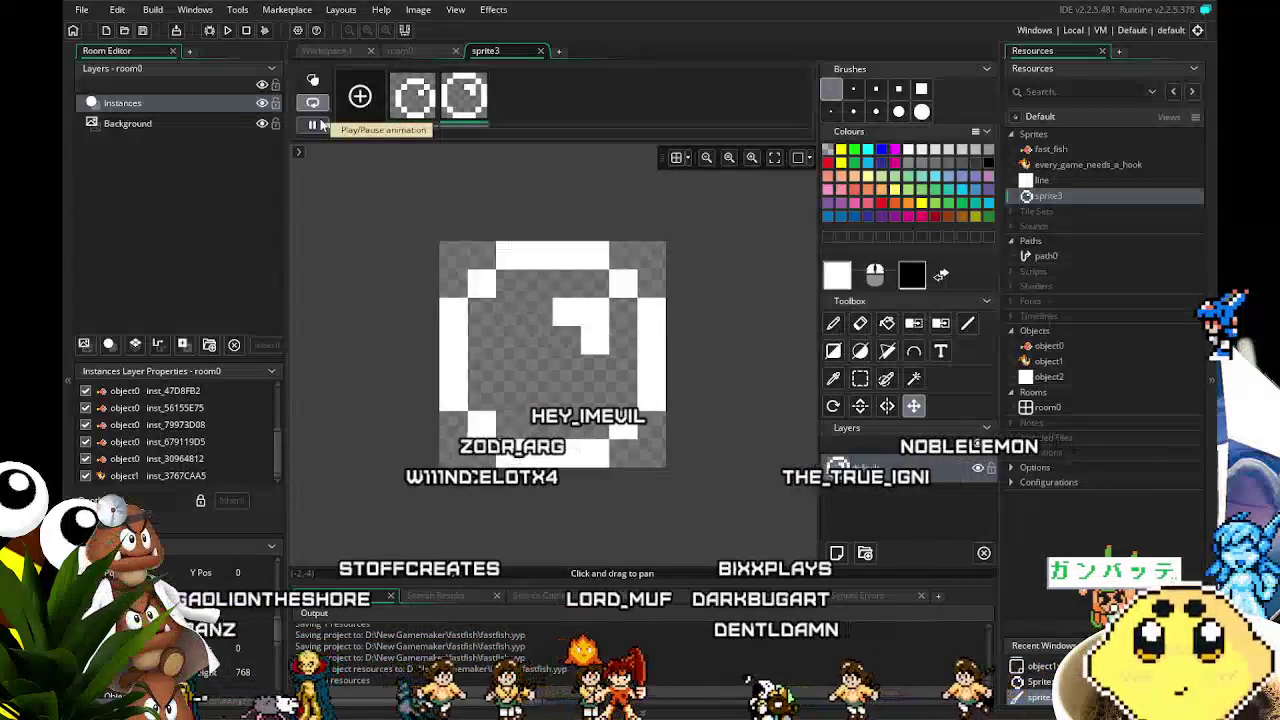
{"action": "left_click", "coordinate": [316, 124]}
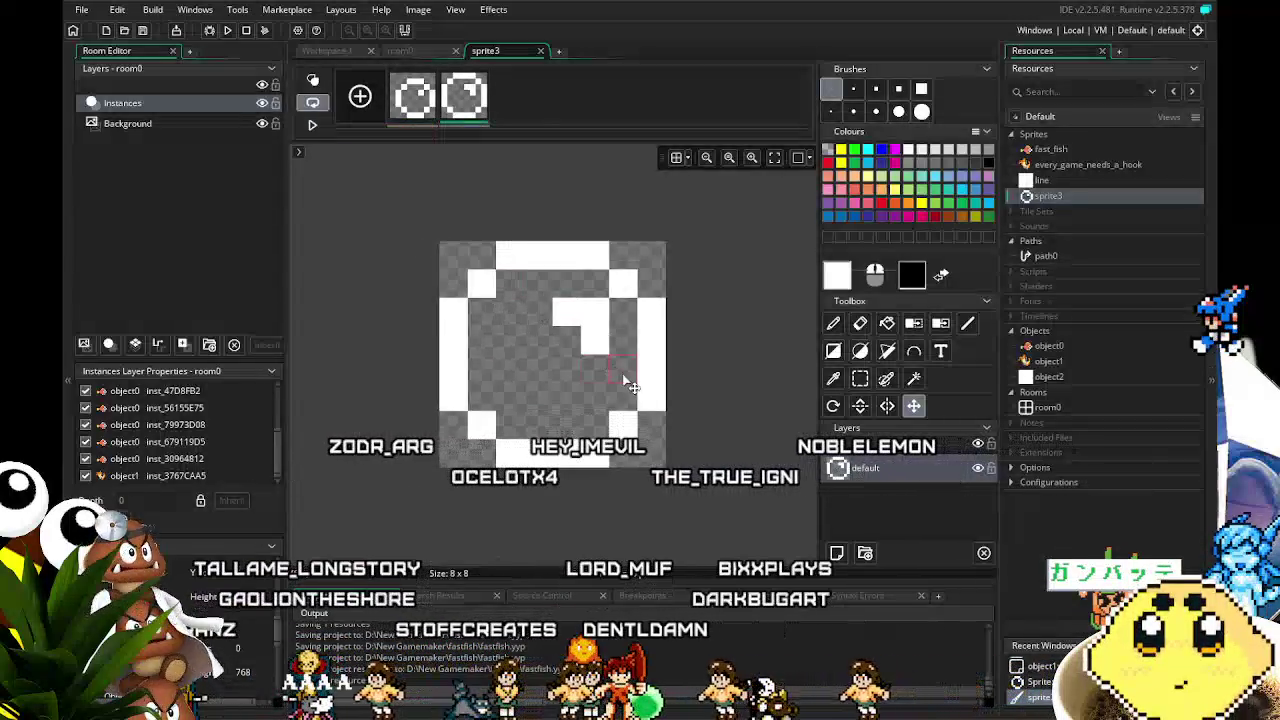
{"action": "left_click", "coordinate": [407, 108]}
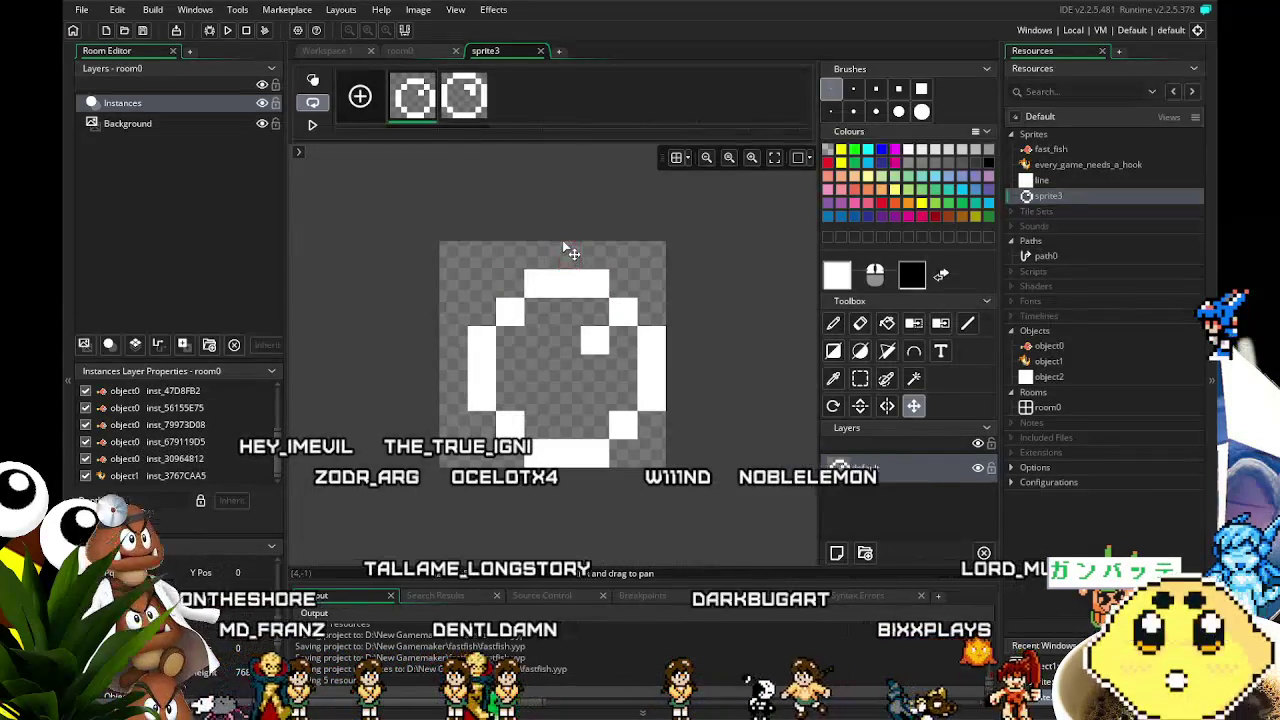
Step: Nudge the ring's right columns one pixel left and top rows one pixel down
{"action": "key", "text": "s"}
{"action": "left_click_drag", "start_coordinate": [552, 241], "coordinate": [665, 467]}
{"action": "left_click_drag", "start_coordinate": [628, 385], "coordinate": [600, 385]}
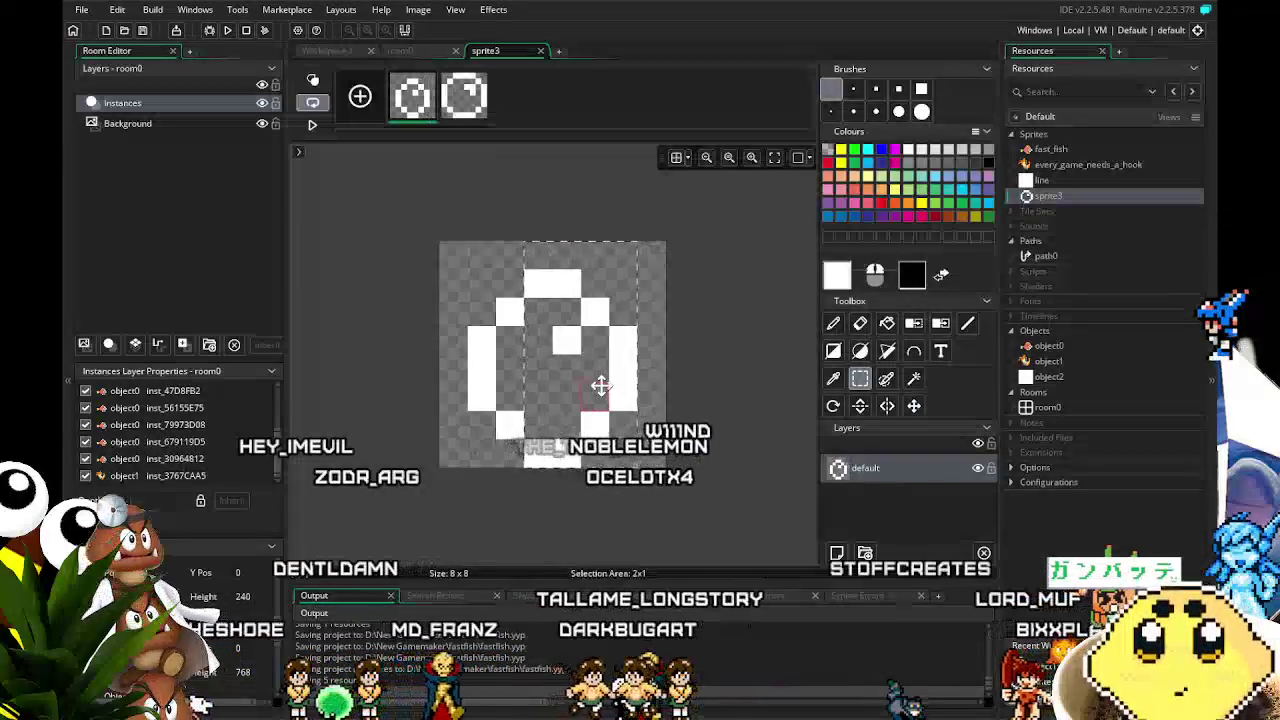
{"action": "left_click_drag", "start_coordinate": [440, 241], "coordinate": [679, 383]}
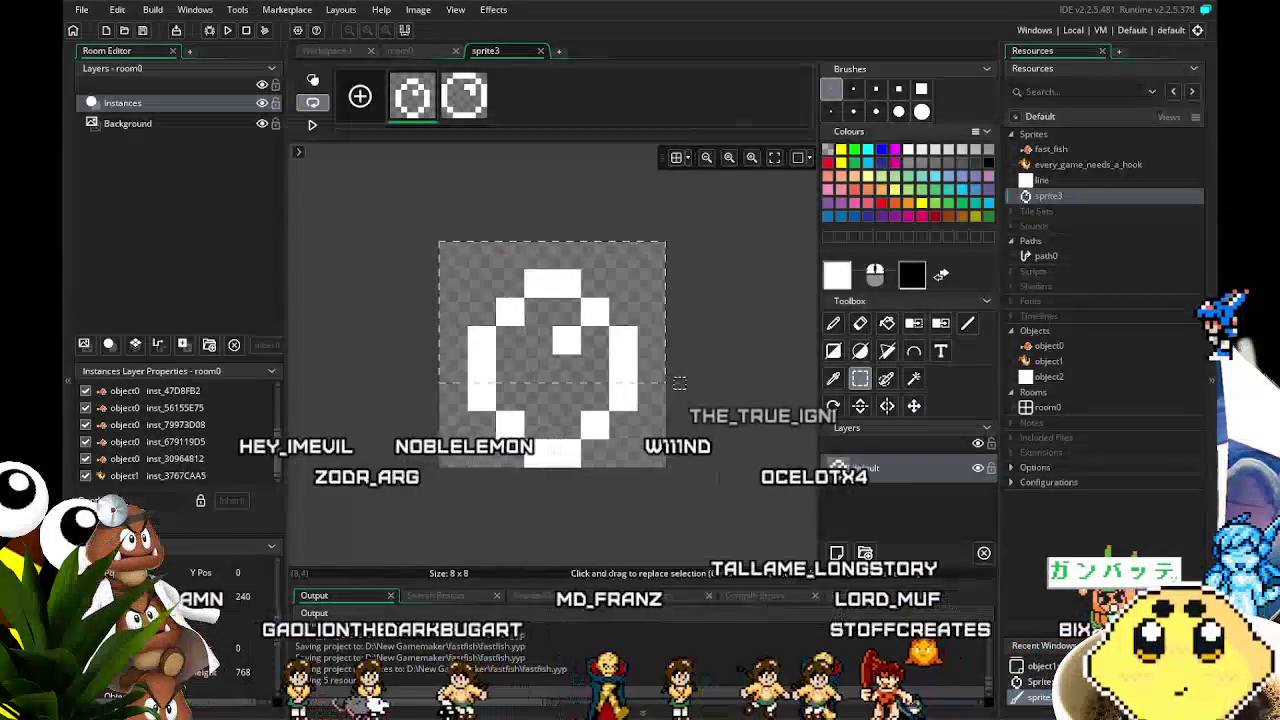
{"action": "left_click_drag", "start_coordinate": [600, 360], "coordinate": [600, 388]}
{"action": "left_click_drag", "start_coordinate": [442, 299], "coordinate": [510, 318]}
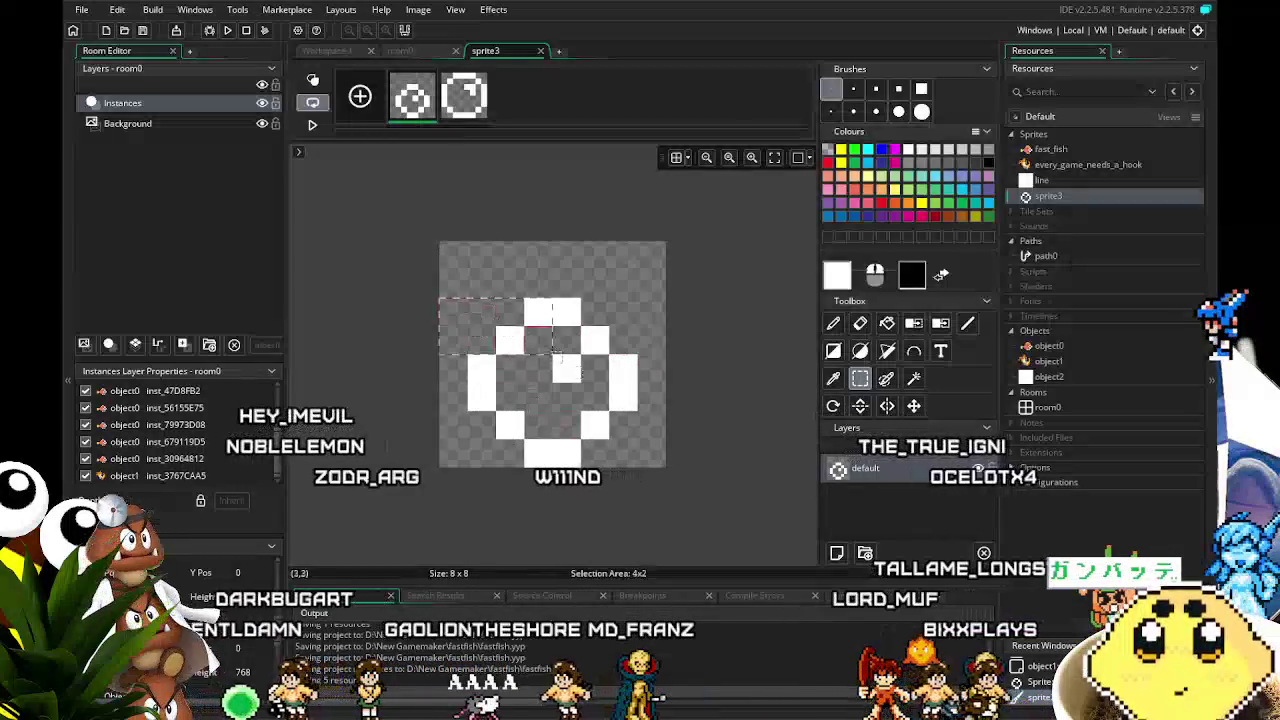
{"action": "left_click", "coordinate": [310, 126]}
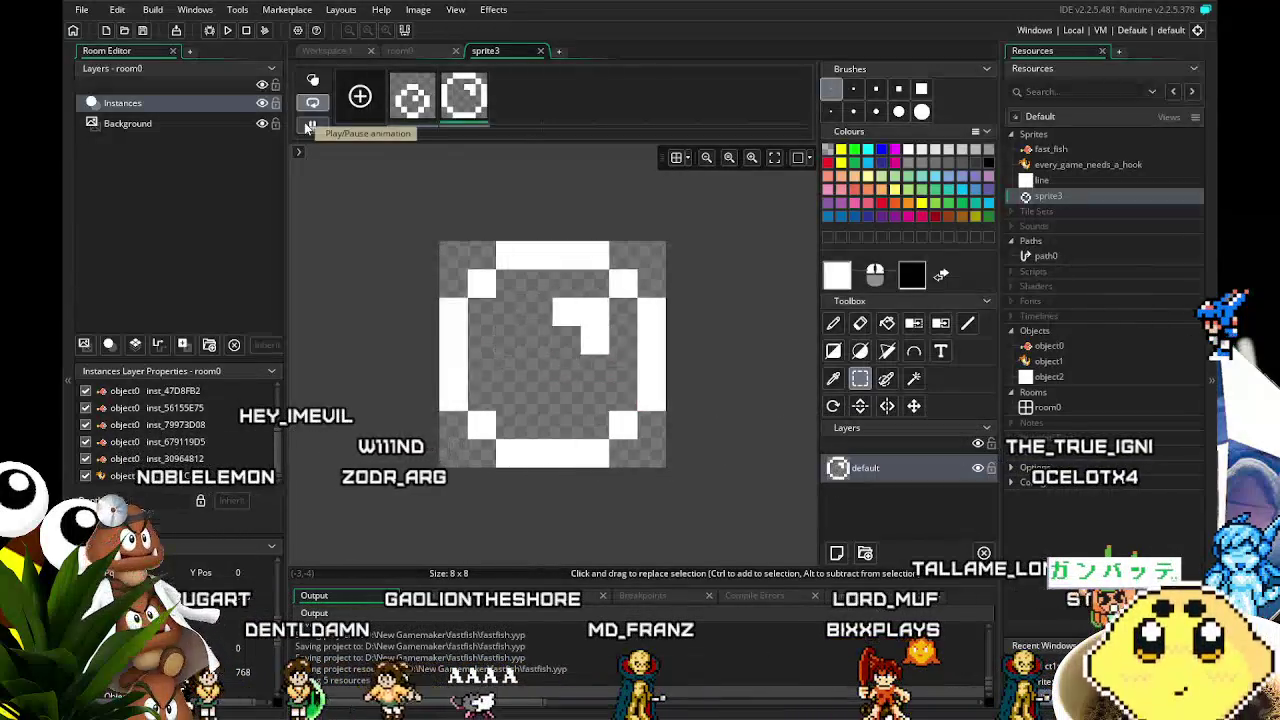
{"action": "left_click", "coordinate": [310, 126]}
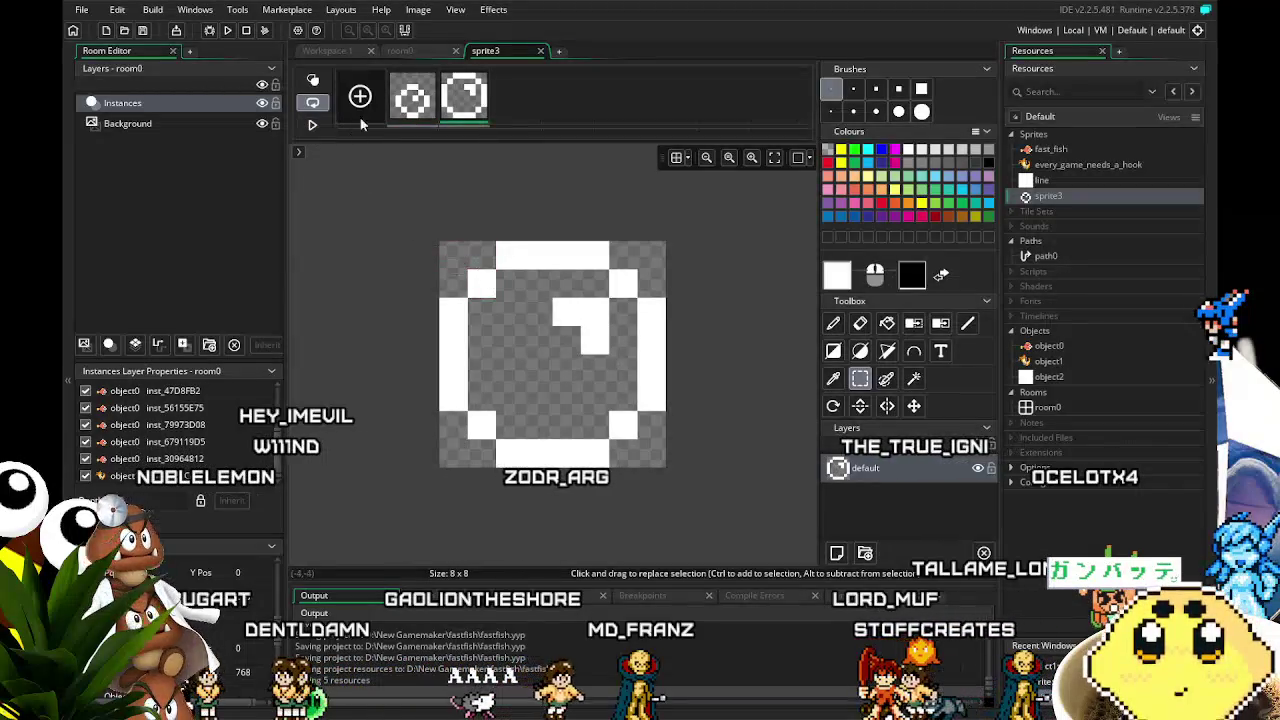
{"action": "left_click", "coordinate": [412, 100]}
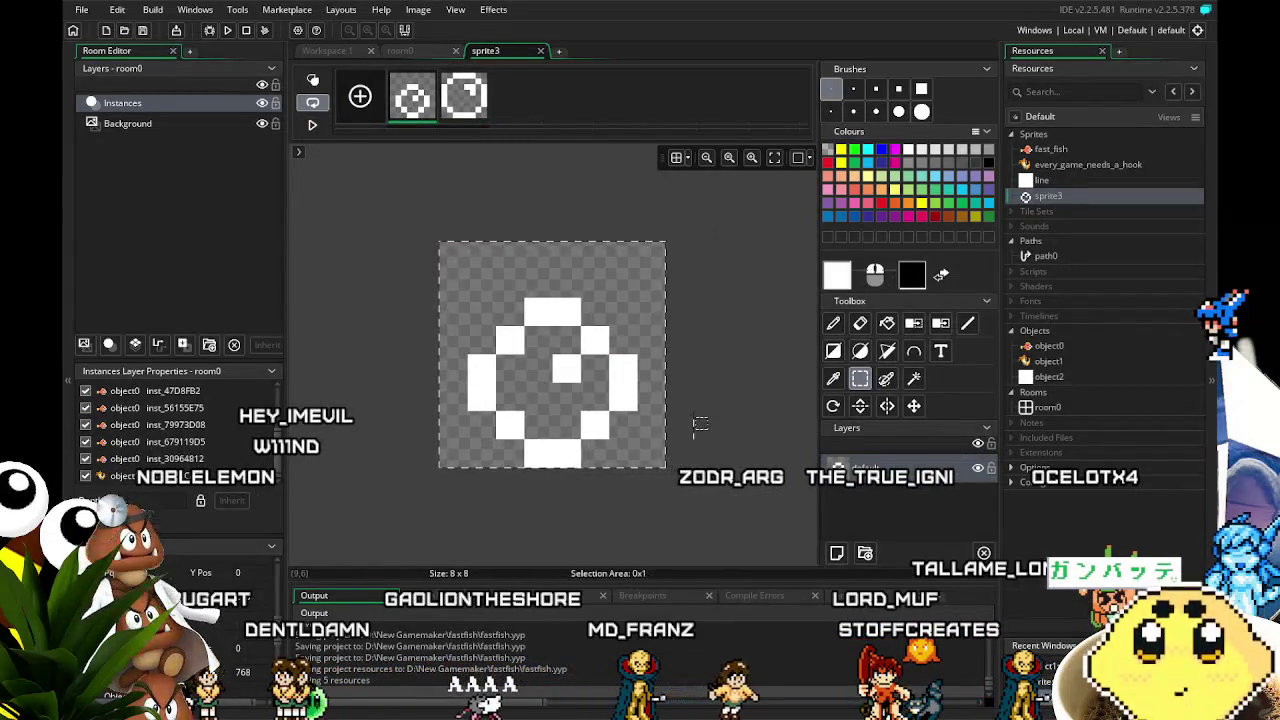
Step: Move frame 1's whole ring up one pixel and replay the wobble animation
{"action": "left_click", "coordinate": [620, 425]}
{"action": "left_click_drag", "start_coordinate": [590, 408], "coordinate": [594, 369]}
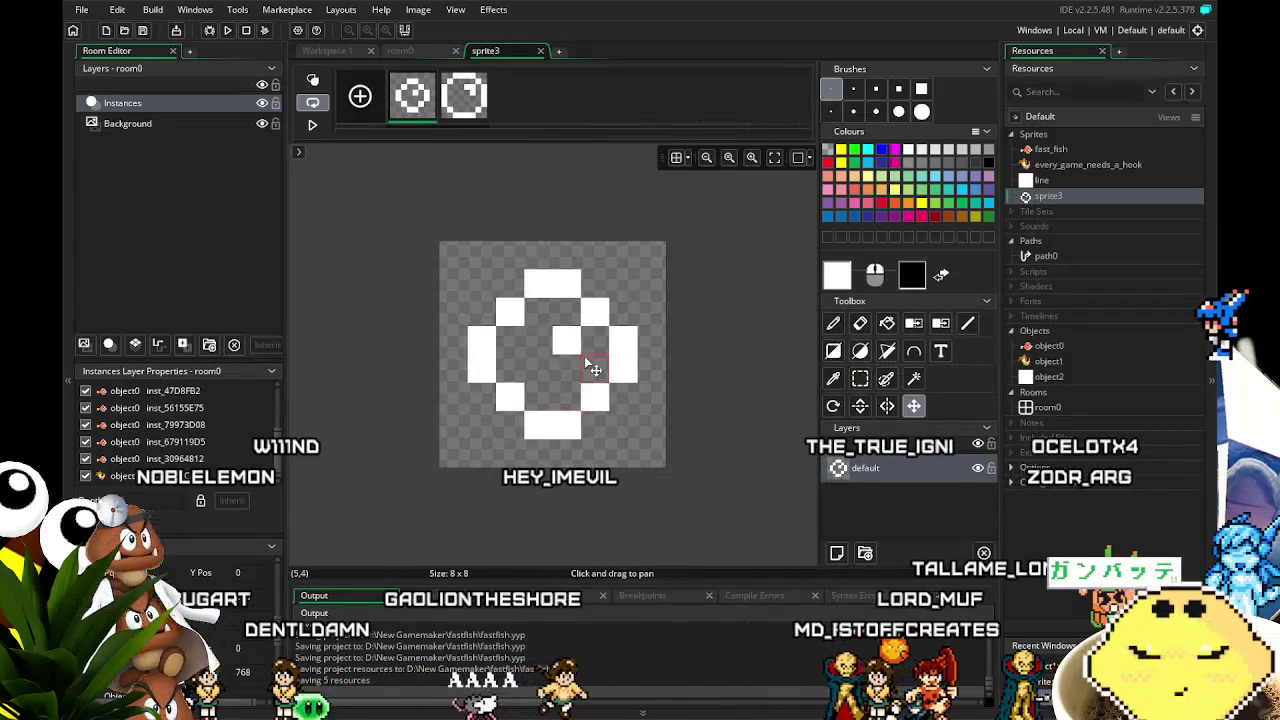
{"action": "left_click", "coordinate": [312, 125]}
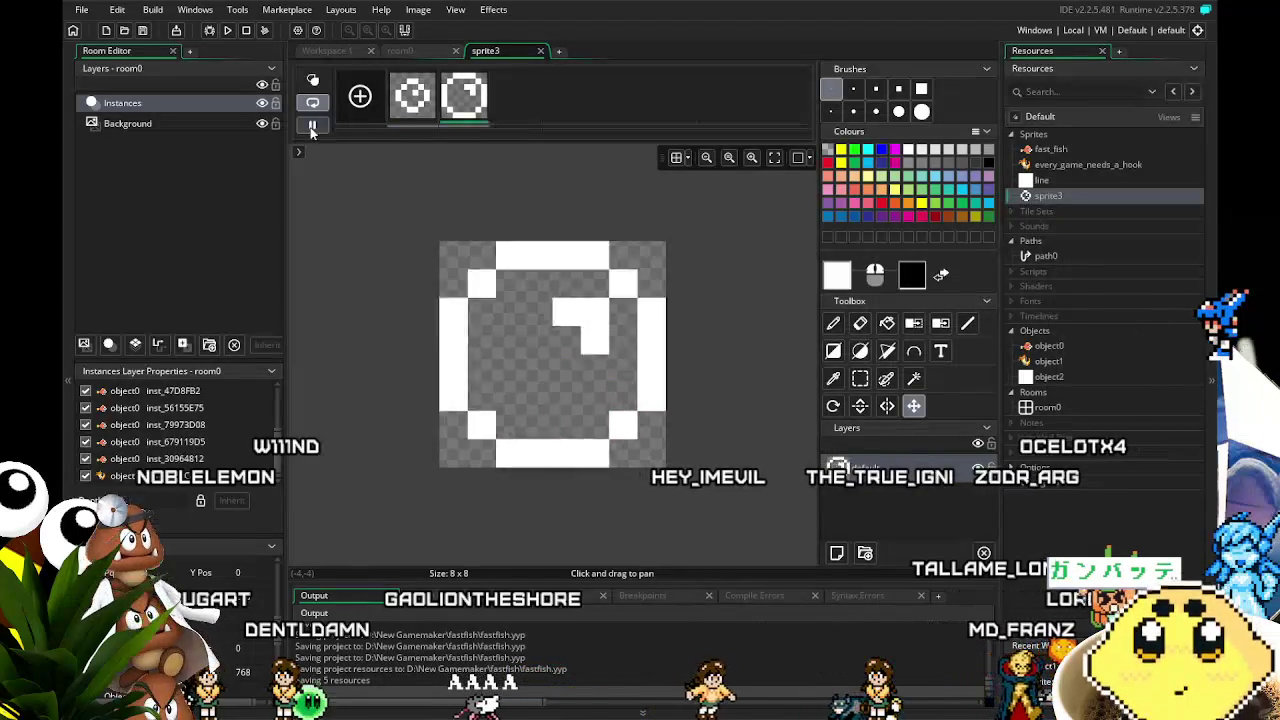
Step: Set the sprite's animation speed to 5 frames per second and rename it 'bubble'
{"action": "left_click", "coordinate": [539, 52]}
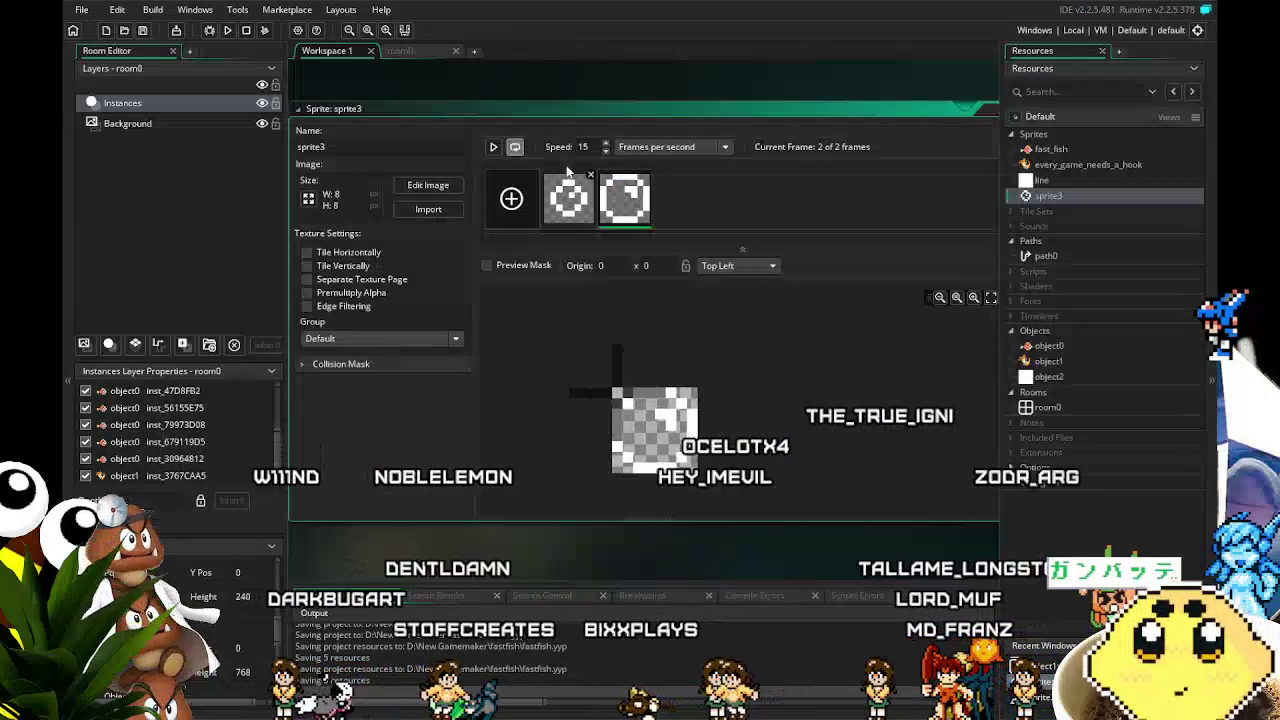
{"action": "left_click", "coordinate": [585, 146]}
{"action": "key", "text": "BackSpace"}
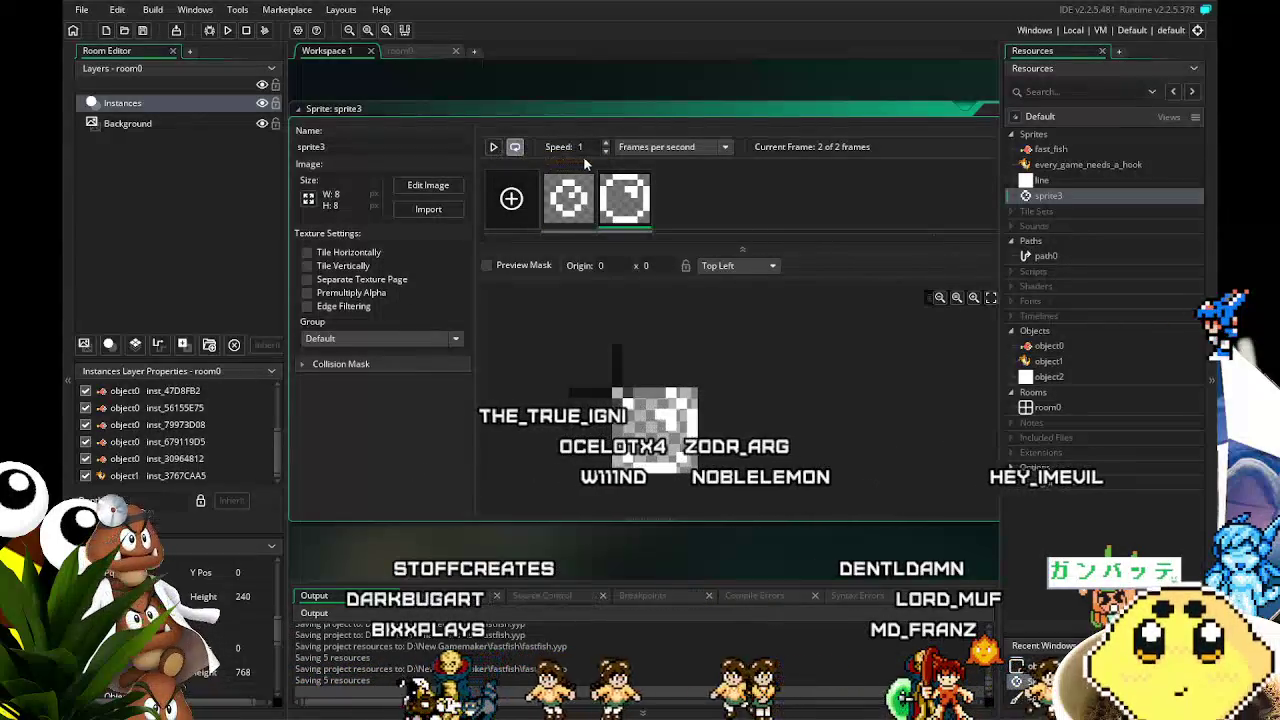
{"action": "type", "text": "5"}
{"action": "left_click", "coordinate": [494, 147]}
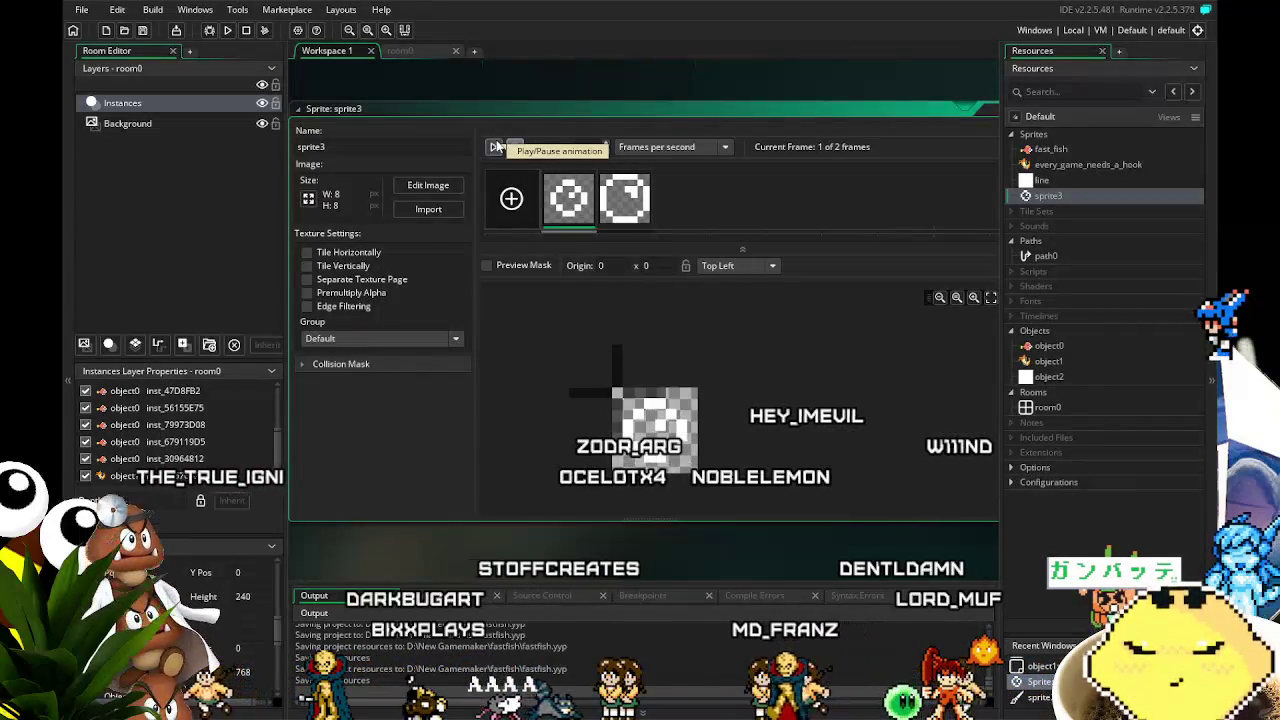
{"action": "left_click", "coordinate": [497, 147]}
{"action": "mouse_move", "coordinate": [534, 368]}
{"action": "left_mouse_down"}
{"action": "mouse_move", "coordinate": [569, 321]}
{"action": "mouse_move", "coordinate": [563, 388]}
{"action": "mouse_move", "coordinate": [530, 389]}
{"action": "left_mouse_up"}
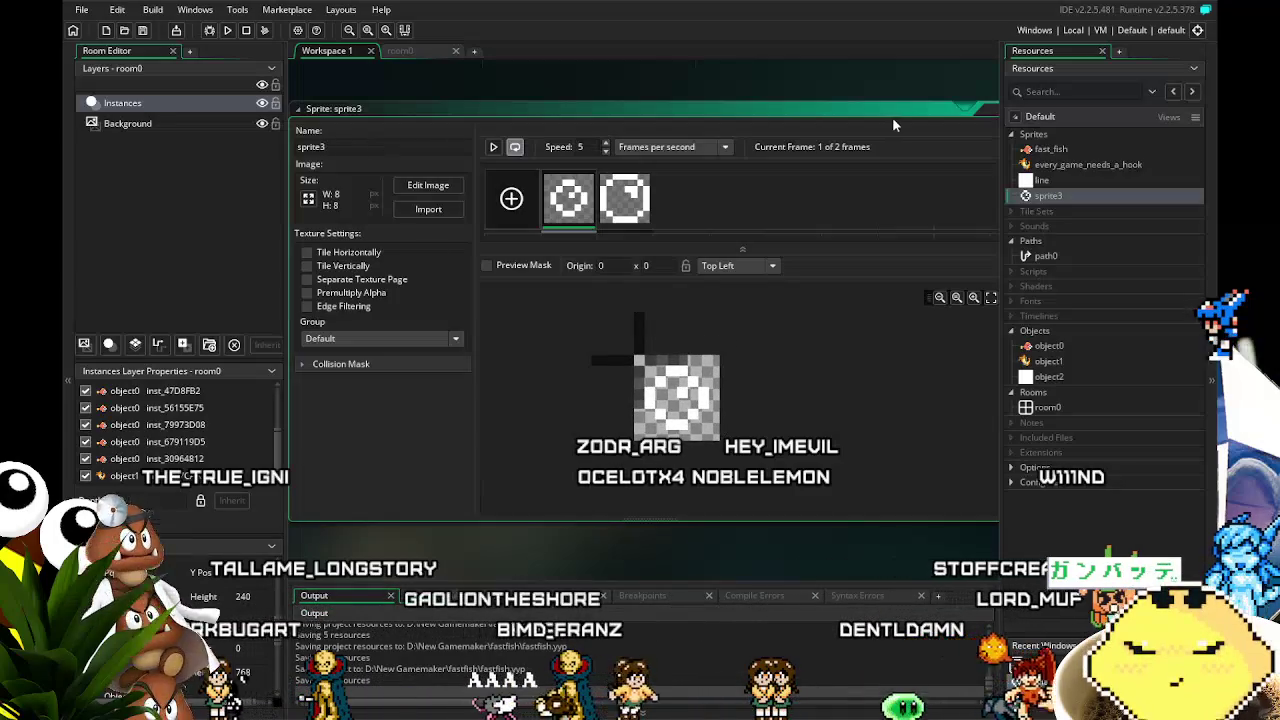
{"action": "type", "text": "bubble"}
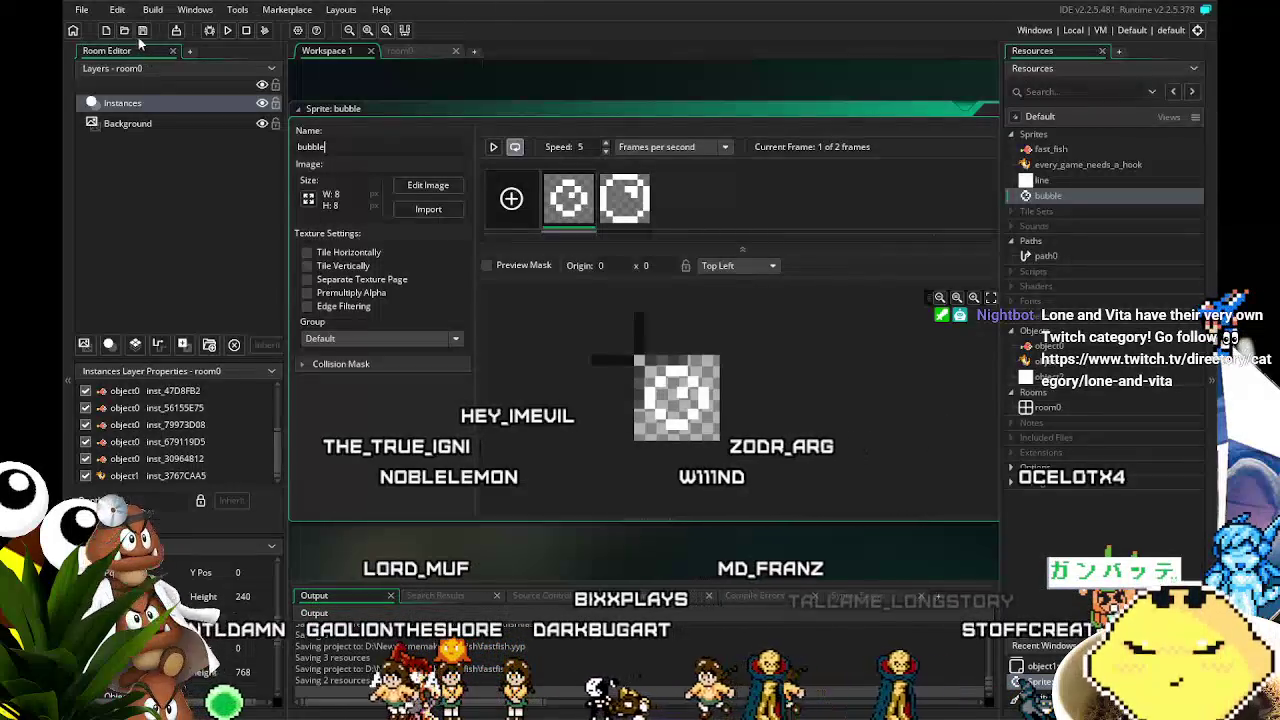
Step: Set the bubble sprite's origin to Middle Centre (4, 4) and save the project
{"action": "left_click", "coordinate": [150, 102]}
{"action": "left_click_drag", "start_coordinate": [593, 535], "coordinate": [566, 526]}
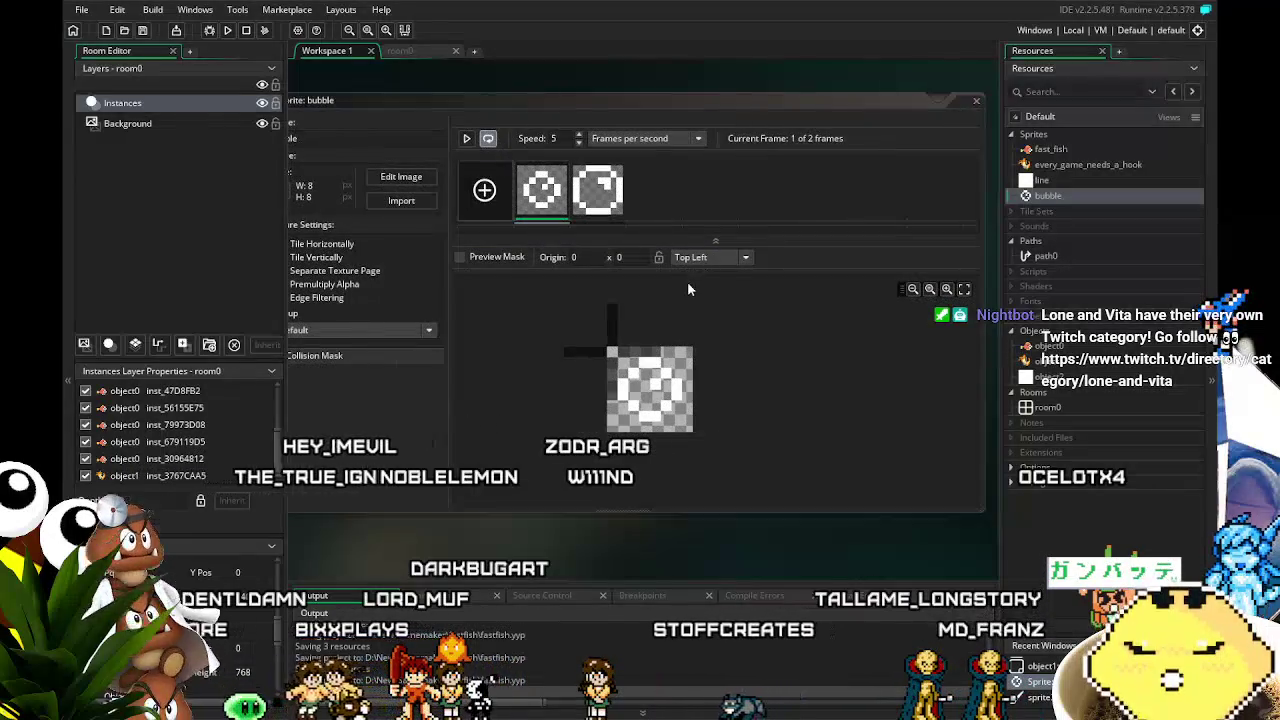
{"action": "left_click", "coordinate": [700, 258]}
{"action": "left_click", "coordinate": [714, 331]}
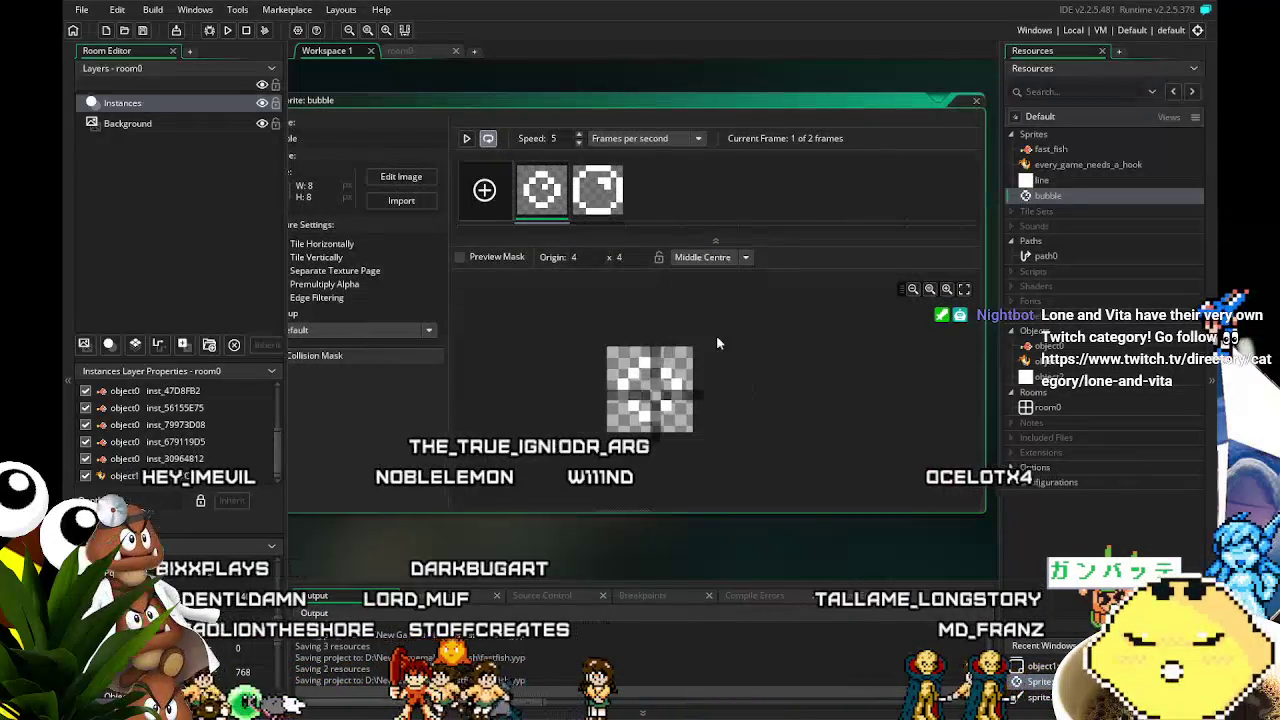
{"action": "left_click", "coordinate": [143, 31]}
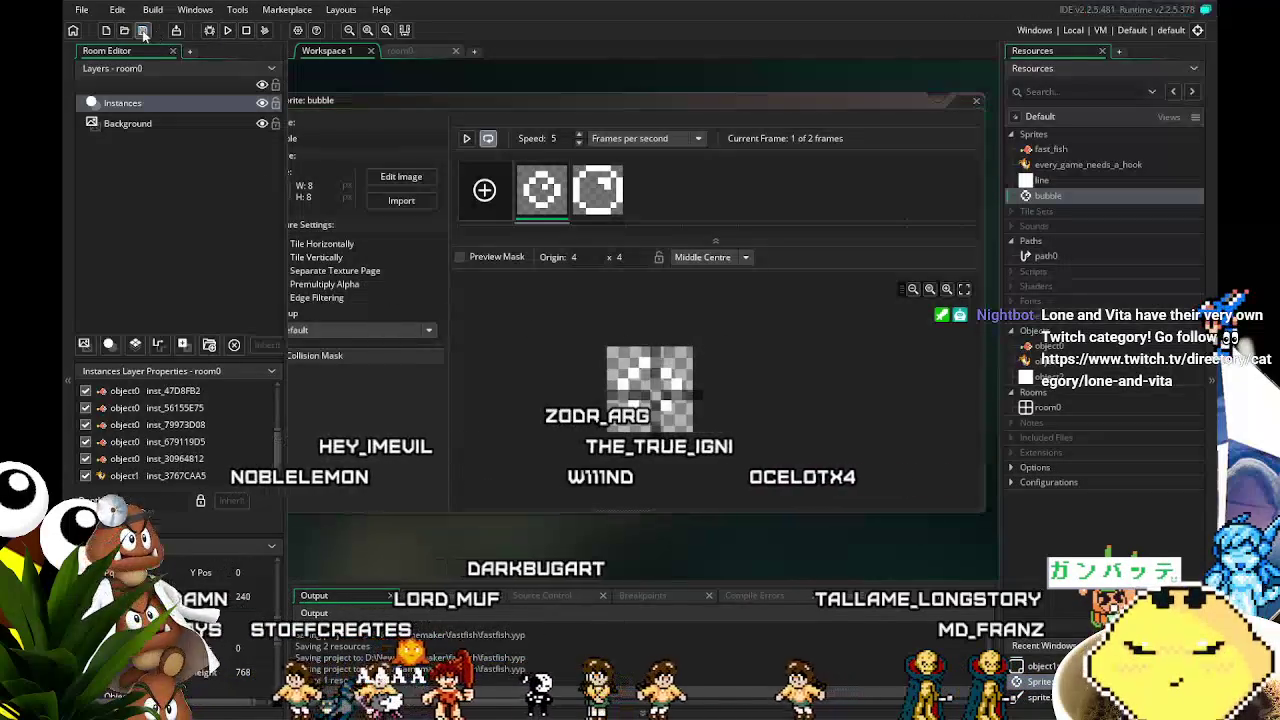
Step: Duplicate object2 into a new object, object21
{"action": "right_click", "coordinate": [1022, 330]}
{"action": "left_click", "coordinate": [1052, 335]}
{"action": "right_click", "coordinate": [1042, 378]}
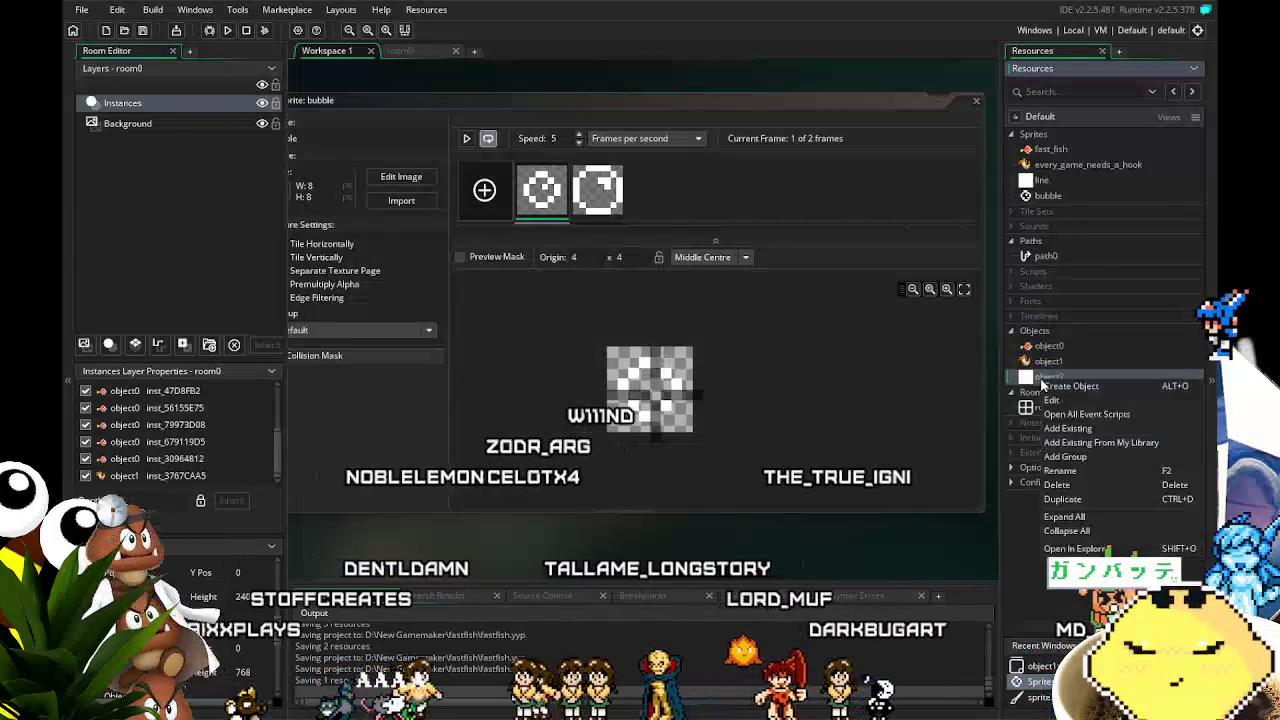
{"action": "left_click", "coordinate": [1062, 498]}
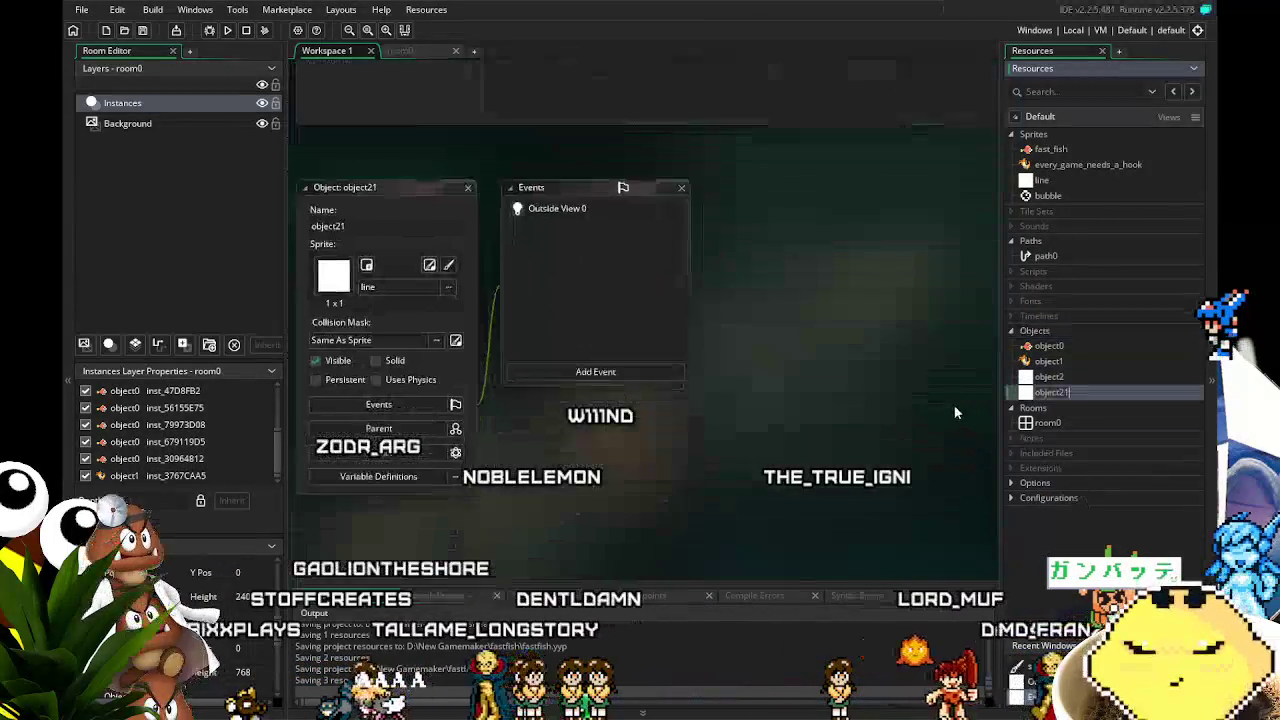
{"action": "left_click", "coordinate": [397, 198]}
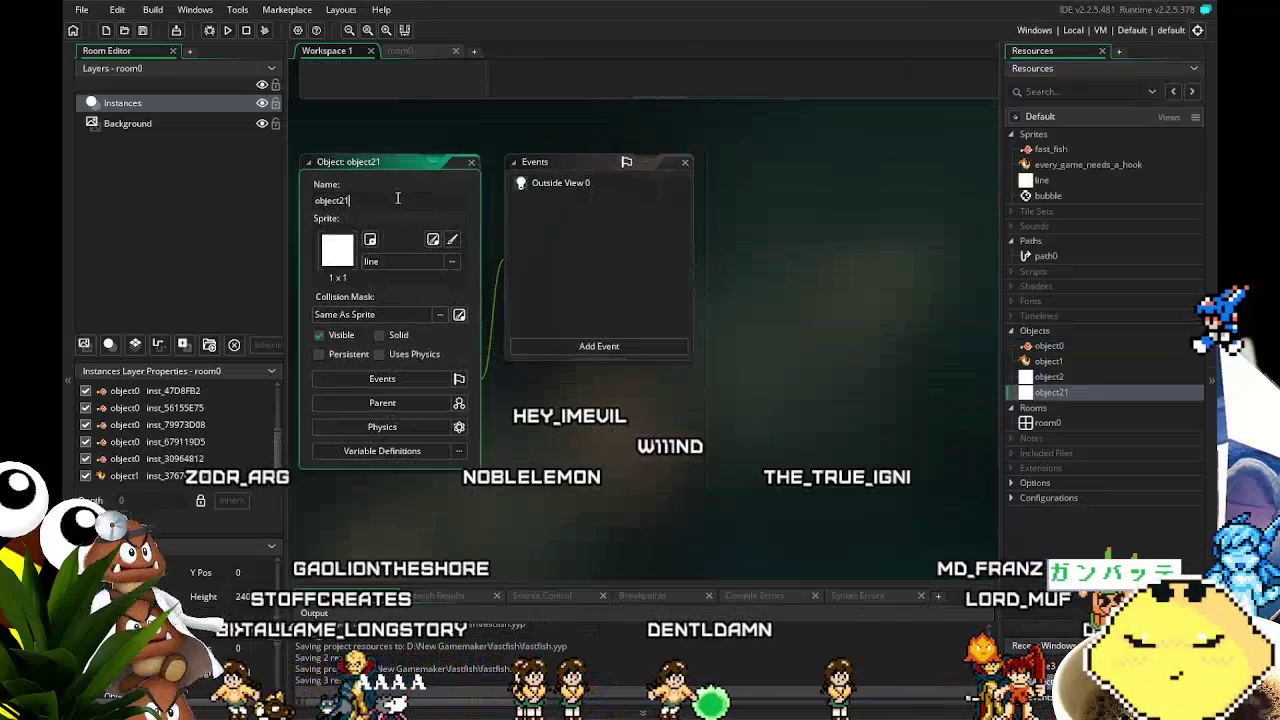
Step: Assign the bubble sprite to object21
{"action": "left_click", "coordinate": [393, 264]}
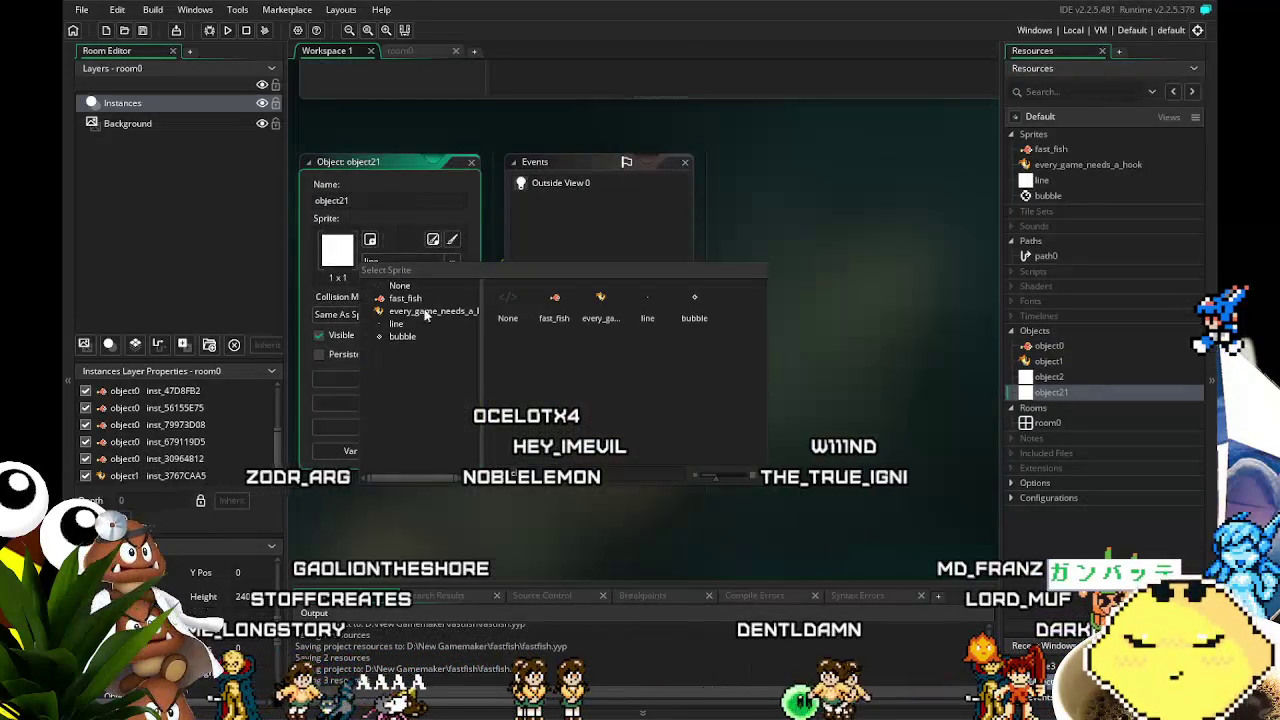
{"action": "left_click", "coordinate": [694, 305]}
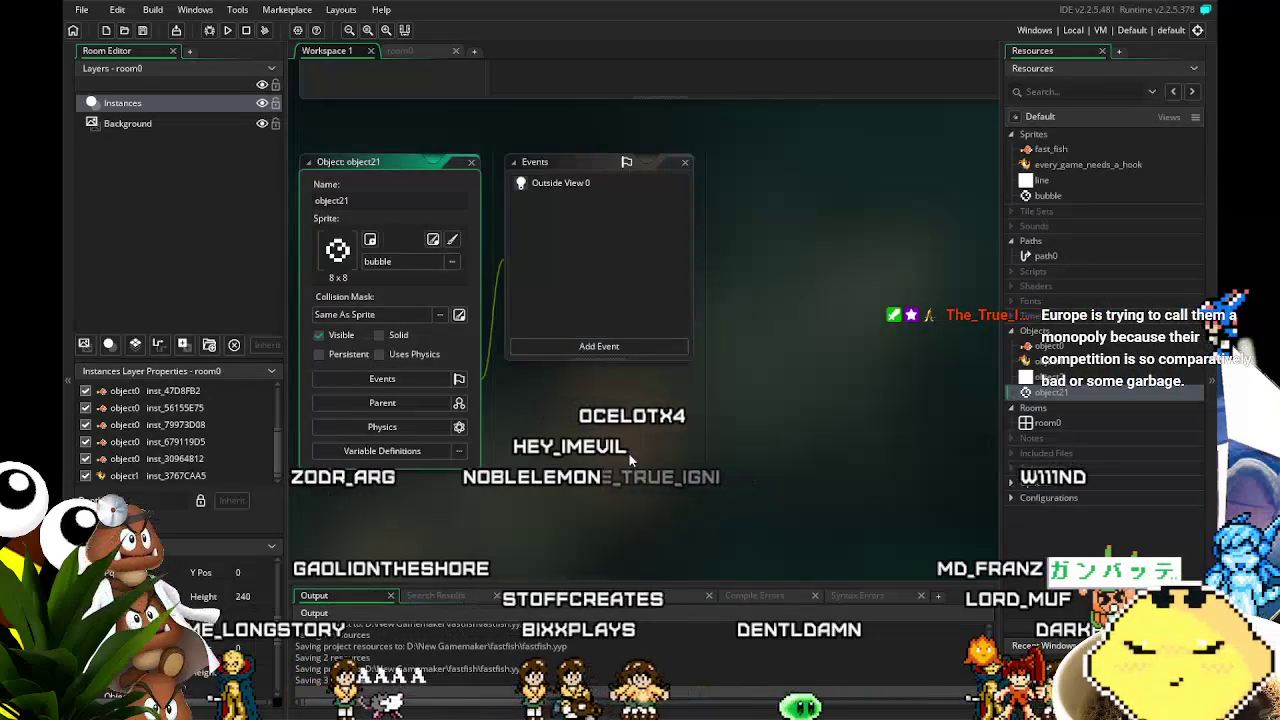
{"action": "scroll", "coordinate": [604, 451], "scroll_direction": "right", "scroll_amount": 1}
{"action": "left_click_drag", "start_coordinate": [604, 452], "coordinate": [651, 453]}
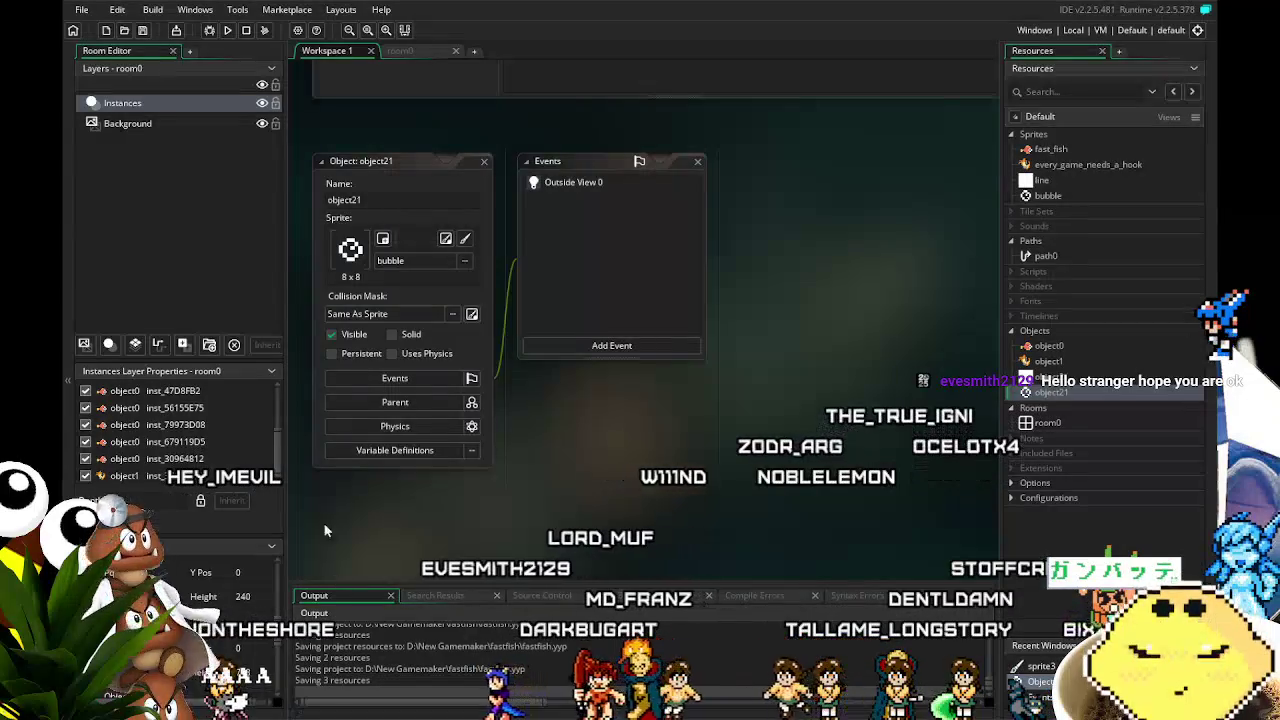
Step: Pan the workspace slightly to reposition object21's editor windows
{"action": "mouse_move", "coordinate": [549, 443]}
{"action": "left_mouse_down"}
{"action": "mouse_move", "coordinate": [518, 437]}
{"action": "mouse_move", "coordinate": [560, 443]}
{"action": "mouse_move", "coordinate": [531, 440]}
{"action": "left_mouse_up"}
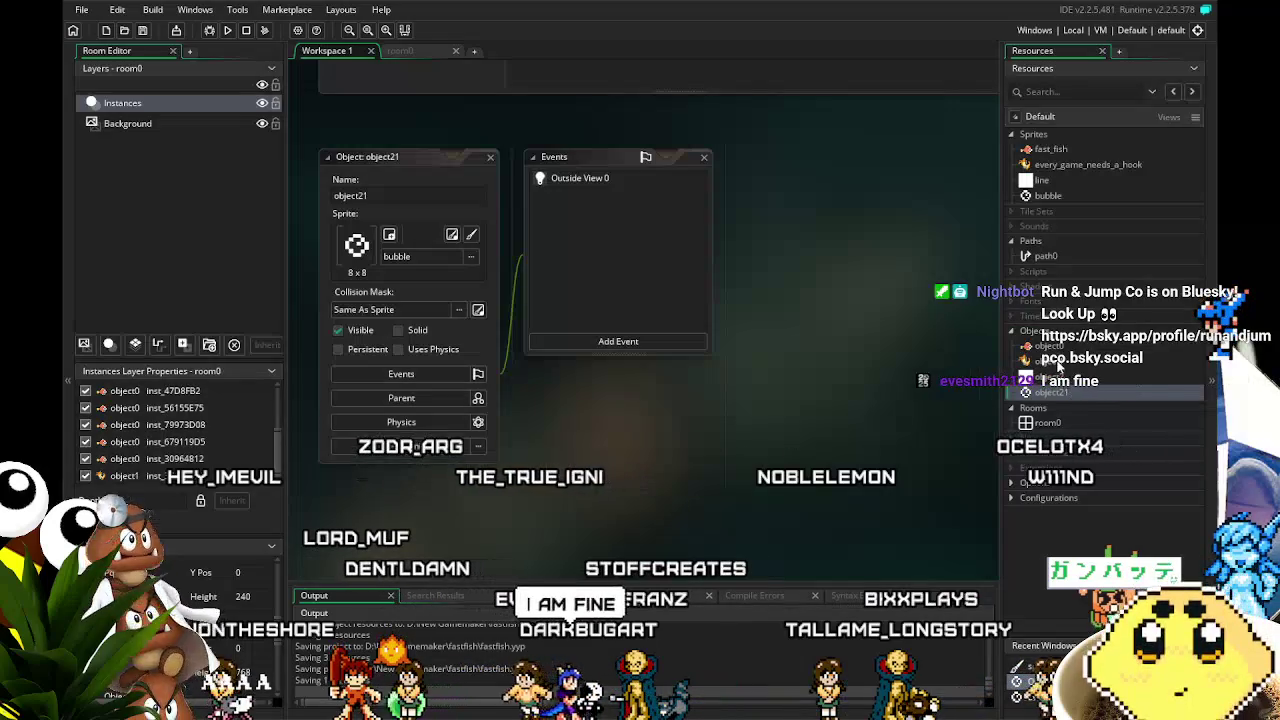
Step: Open object1 and view its Step event code
{"action": "left_click", "coordinate": [1073, 379]}
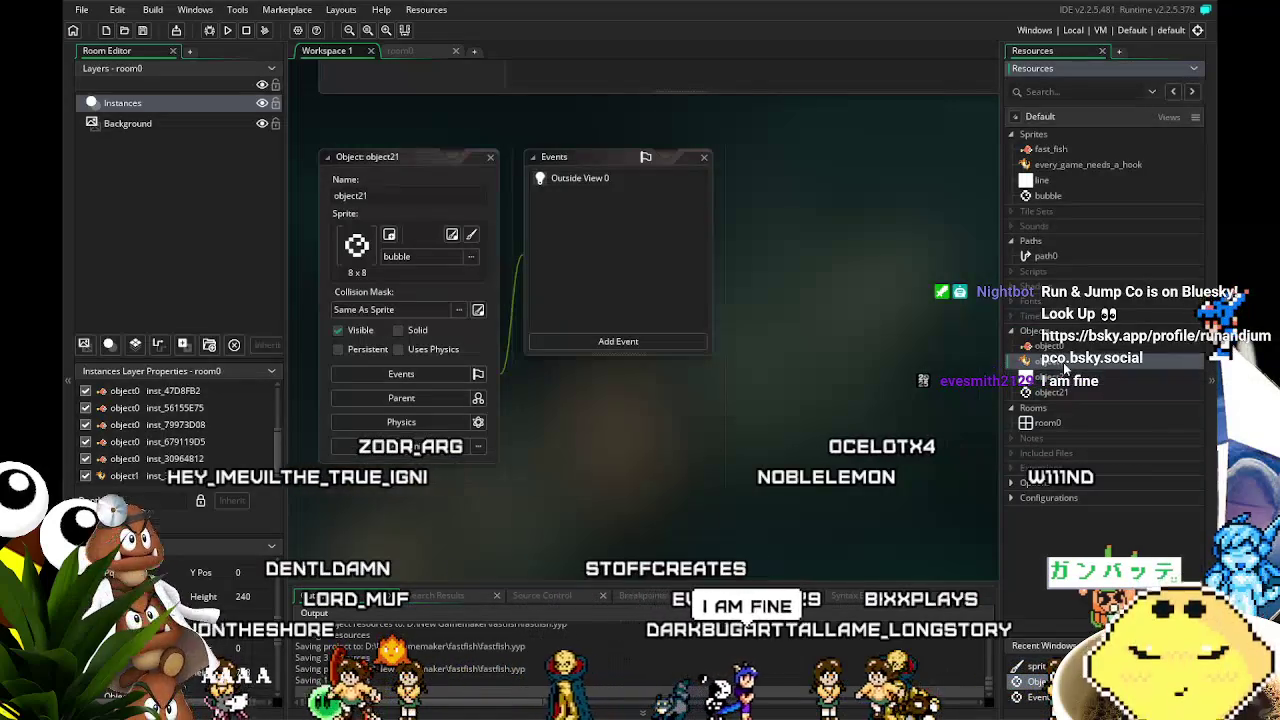
{"action": "double_click", "coordinate": [1066, 366]}
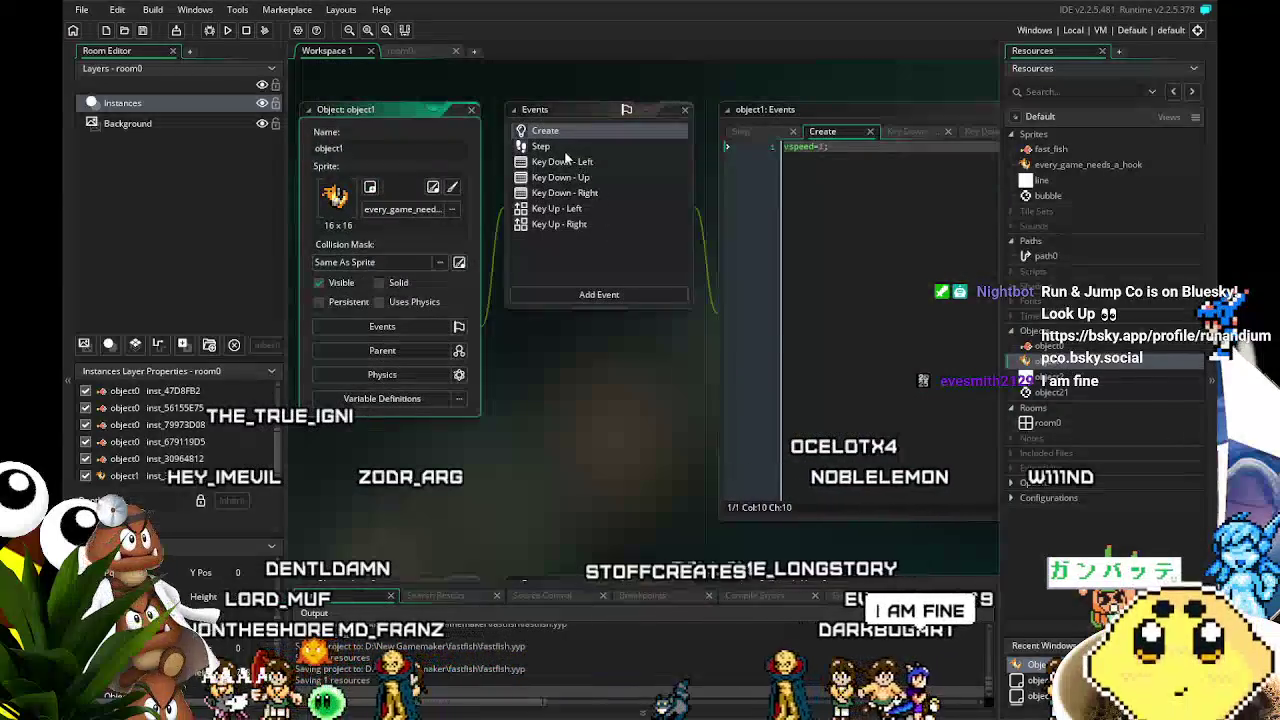
{"action": "left_click", "coordinate": [566, 150]}
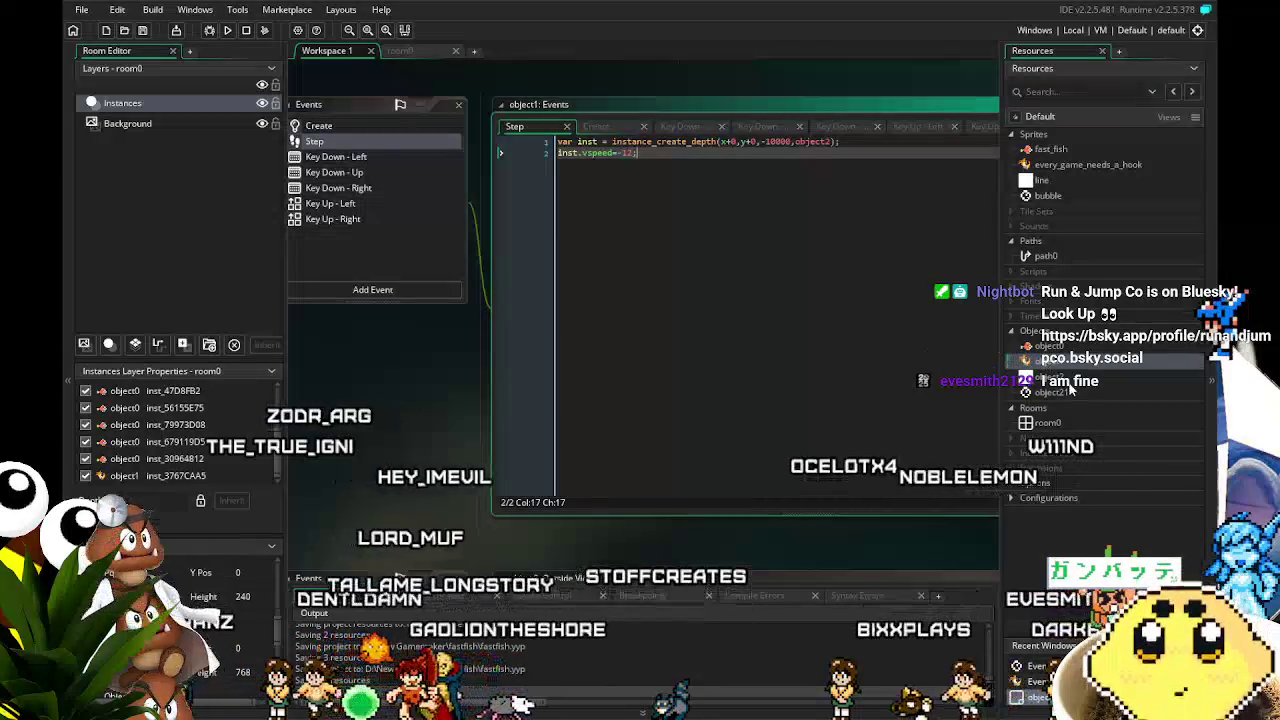
Step: In object0's Step event, add code creating object2 at depth -10000 with vspeed -12
{"action": "double_click", "coordinate": [1048, 345]}
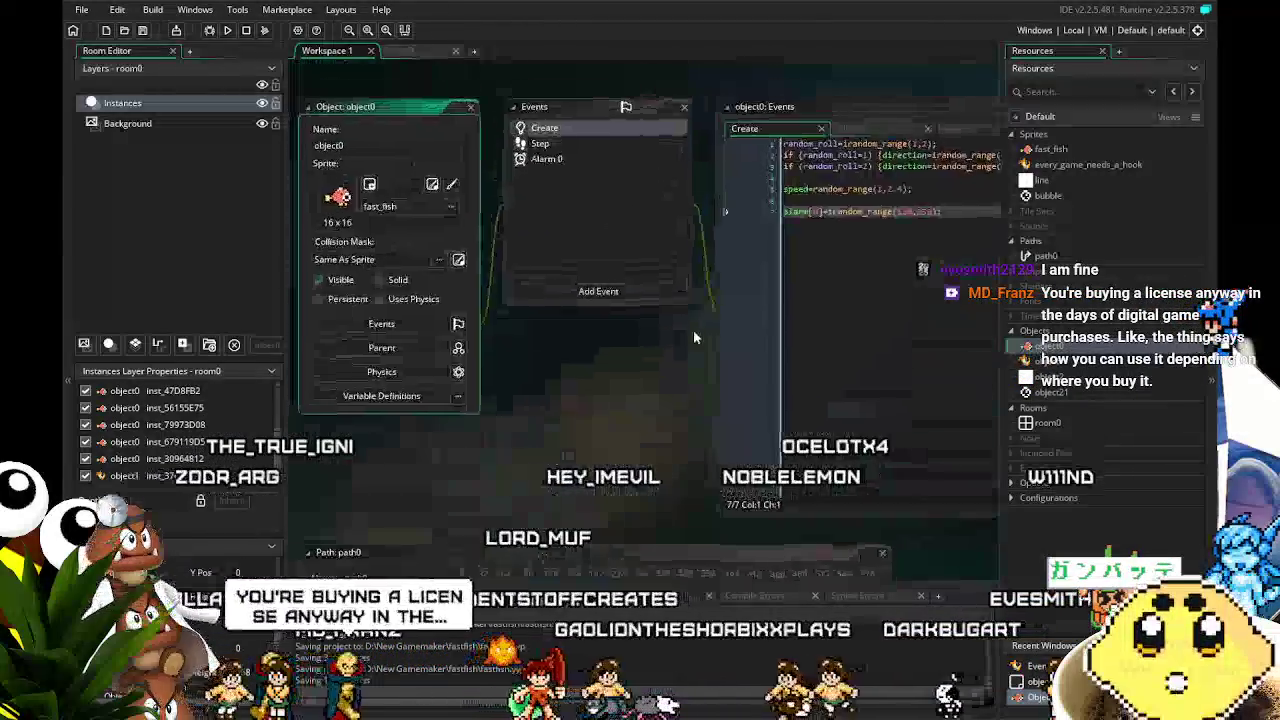
{"action": "left_click", "coordinate": [576, 150]}
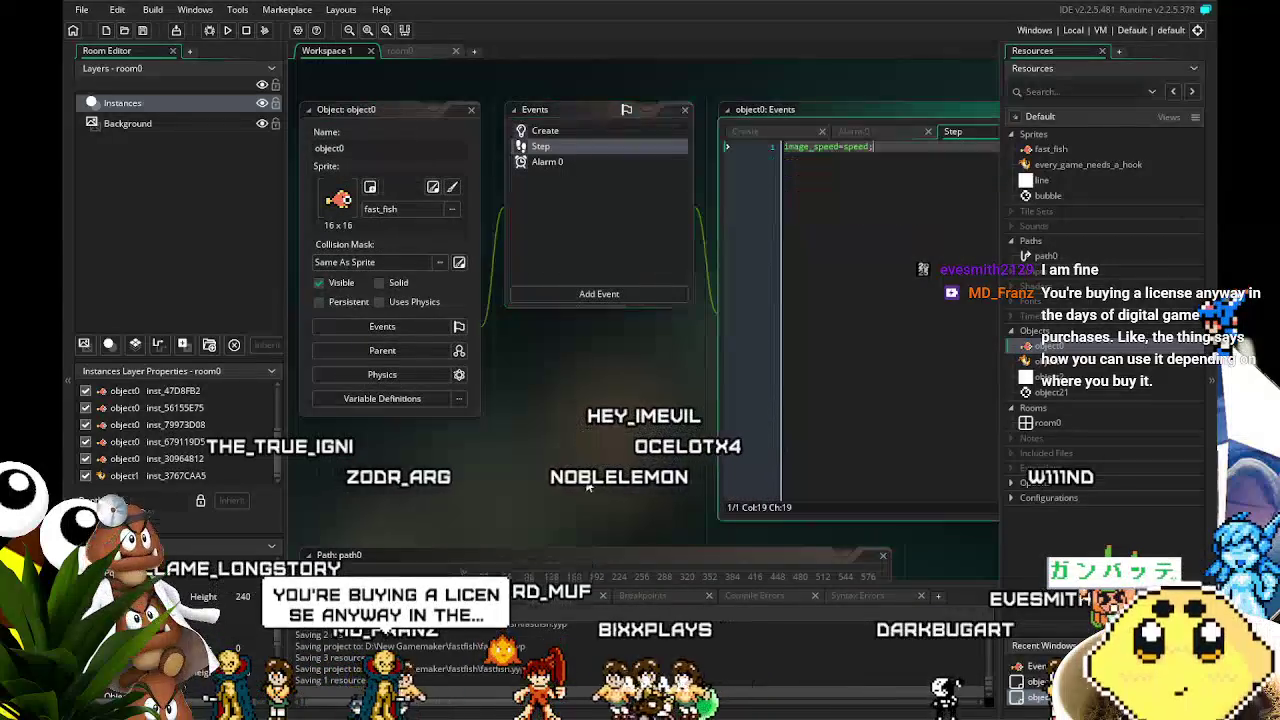
{"action": "type", "text": "var inst = instance_create_depth(x+0,y+0,-10000,object2); inst.vspeed=-12;"}
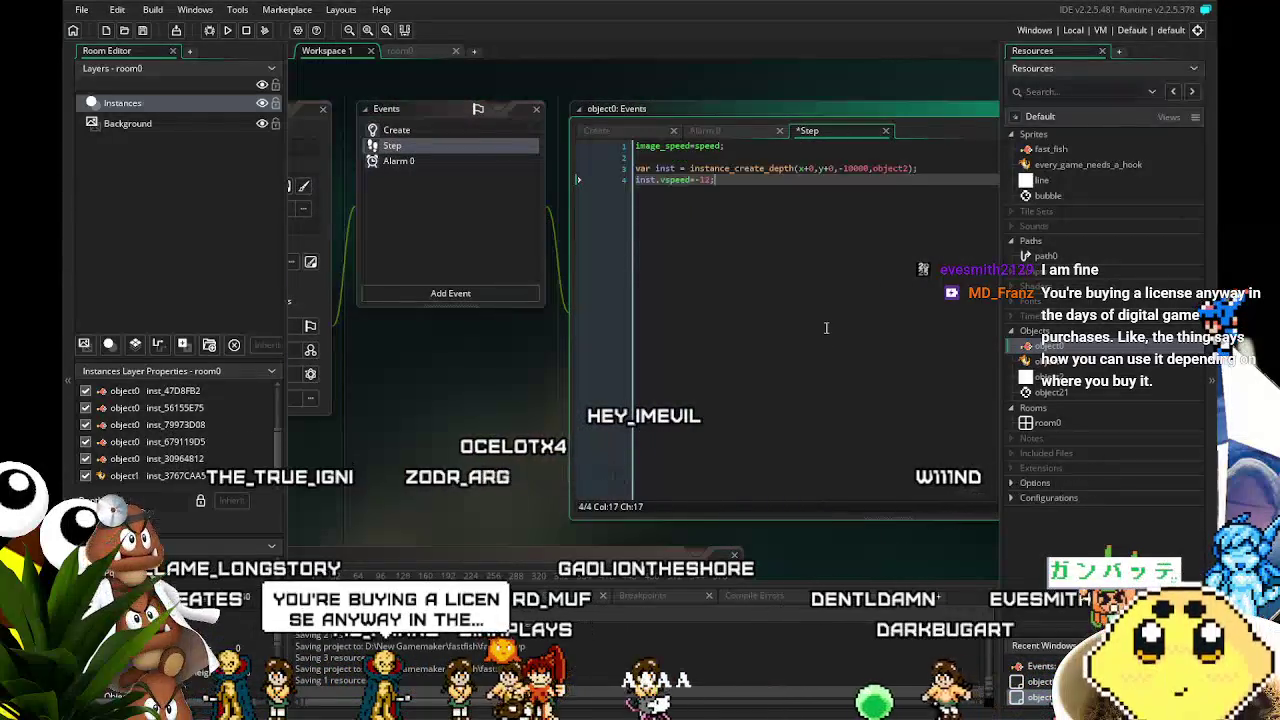
{"action": "left_click_drag", "start_coordinate": [690, 386], "coordinate": [556, 388]}
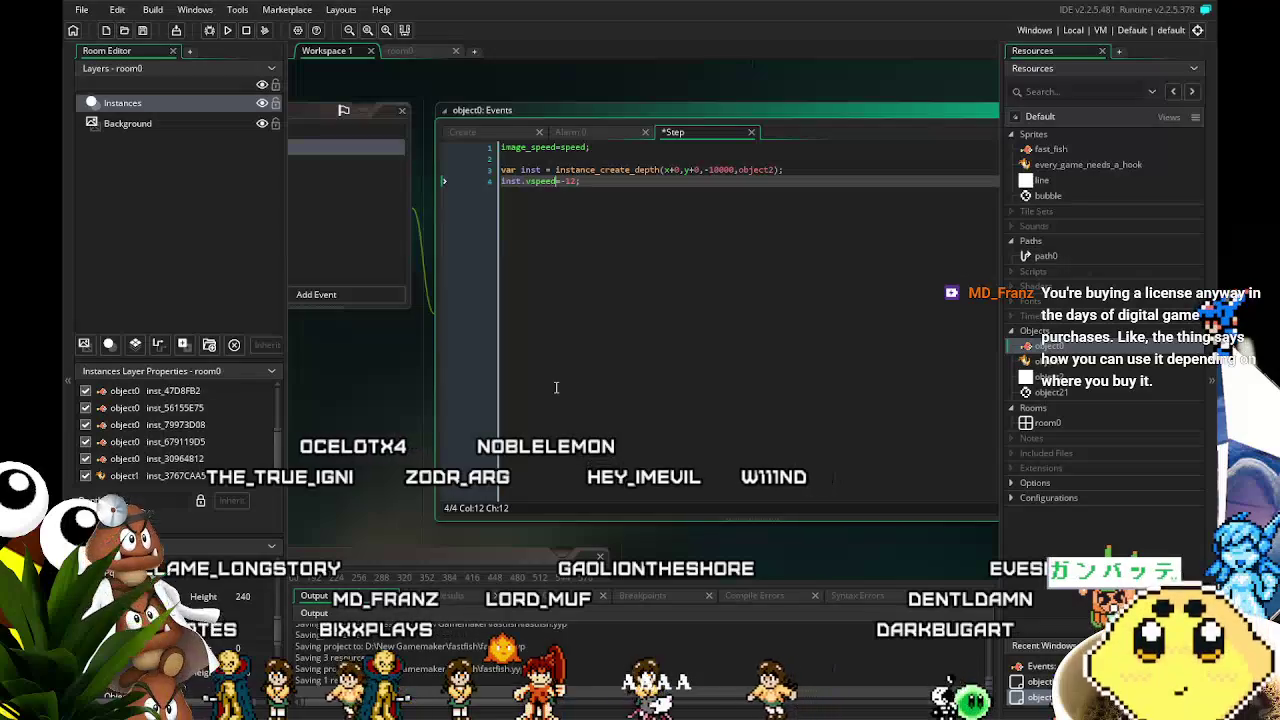
Step: Change the spawned object in object0's Step code from object2 to object21
{"action": "left_click", "coordinate": [772, 172]}
{"action": "type", "text": "1"}
{"action": "key", "text": "Down"}
{"action": "scroll", "coordinate": [720, 277], "scroll_direction": "up", "scroll_amount": 1}
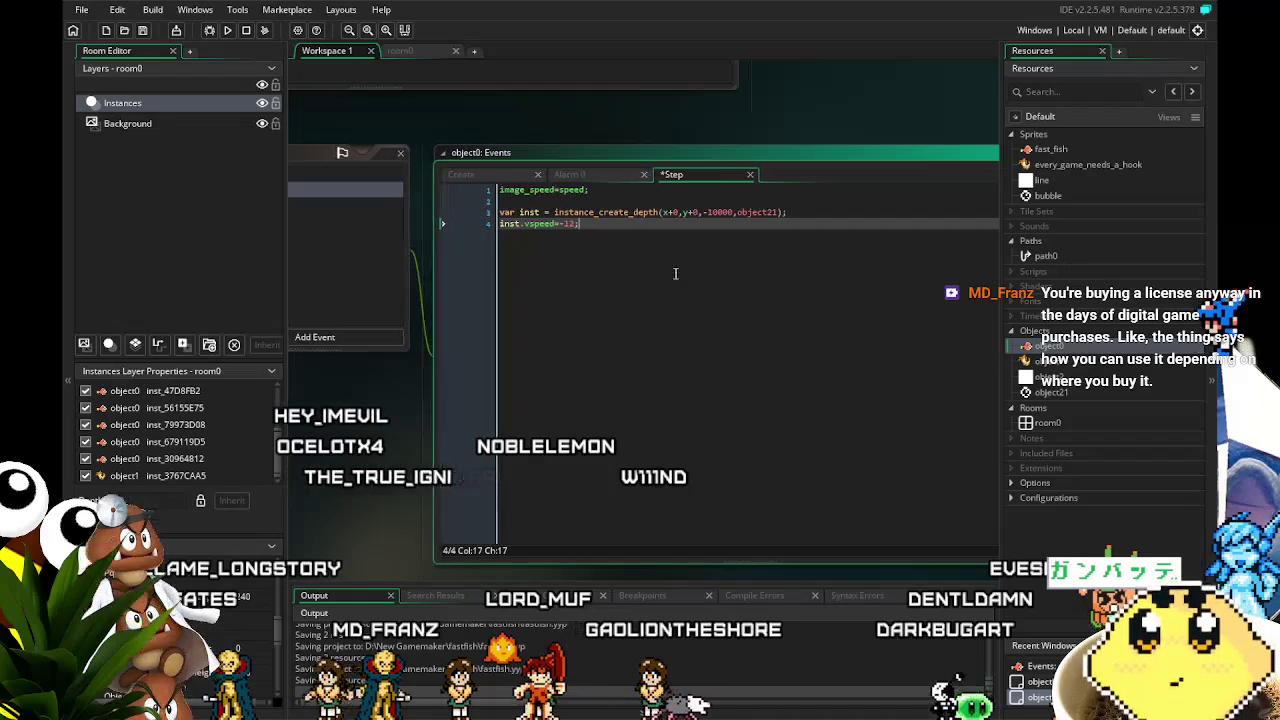
Step: Replace the -12 vspeed with random(4) and save the Step event
{"action": "key", "text": "Left"}
{"action": "key", "text": "Left"}
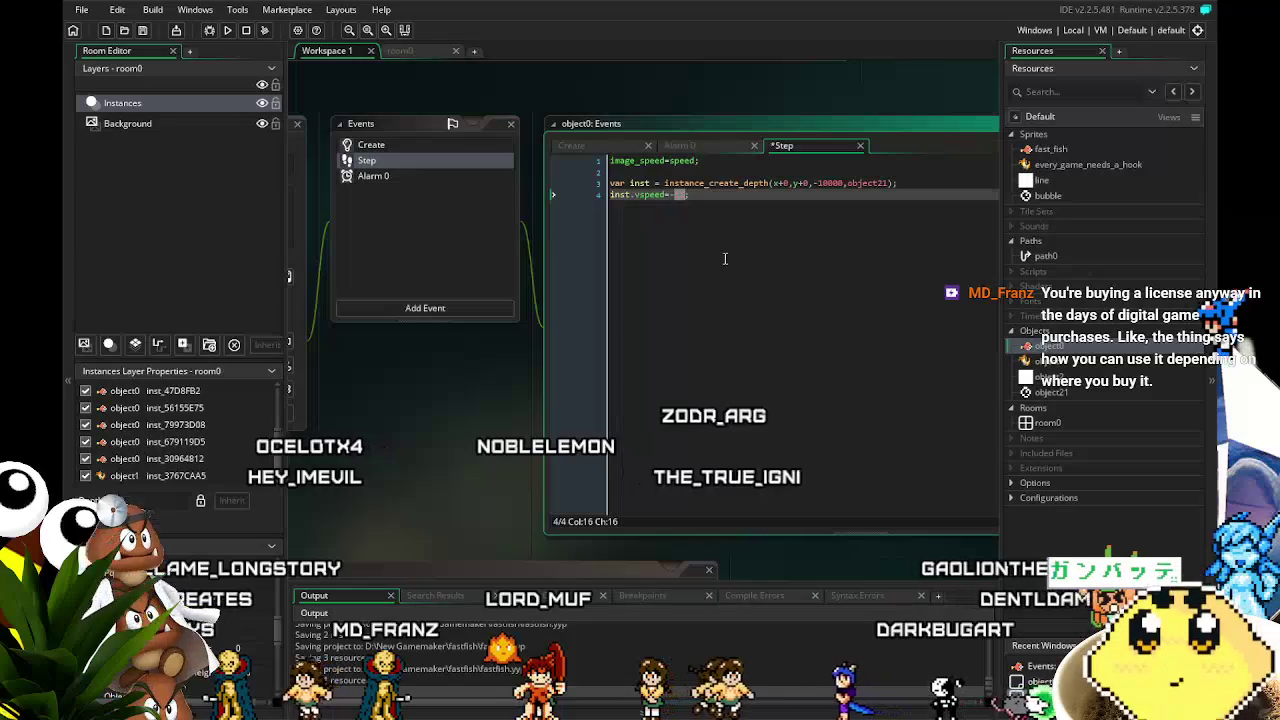
{"action": "key", "text": "BackSpace"}
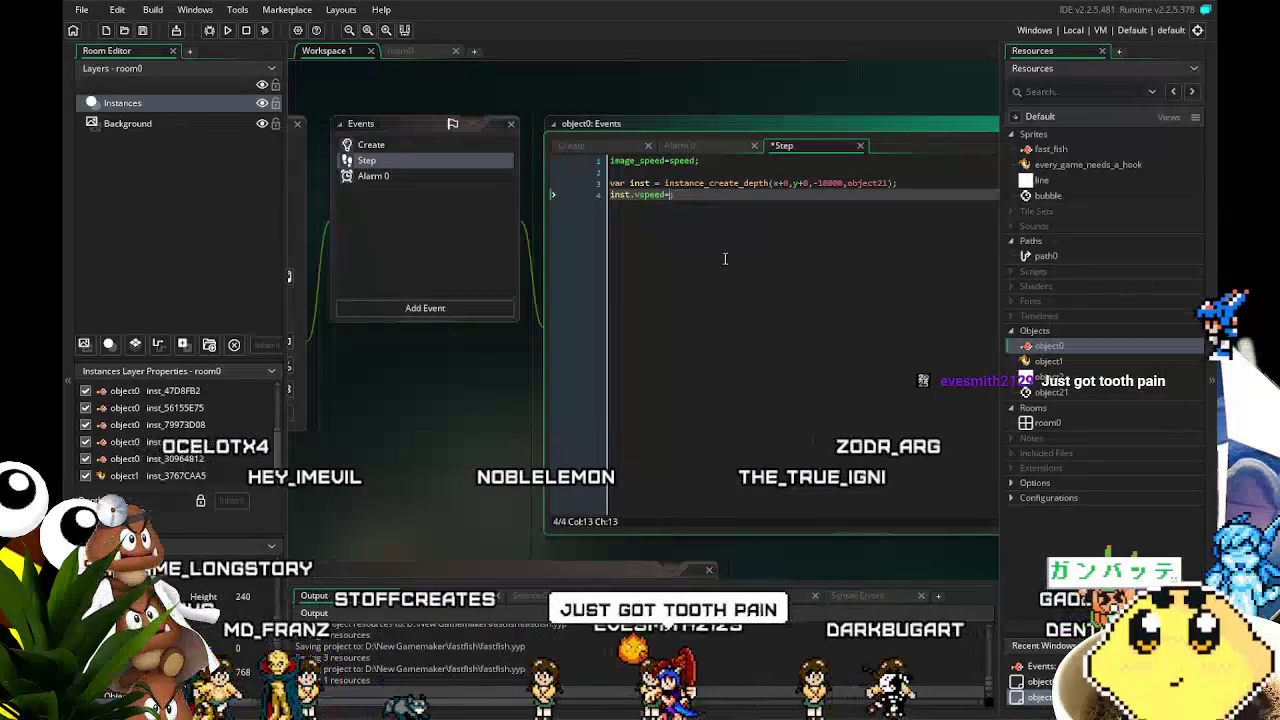
{"action": "type", "text": "rair"}
{"action": "key", "text": "BackSpace"}
{"action": "key", "text": "BackSpace"}
{"action": "type", "text": "random_range("}
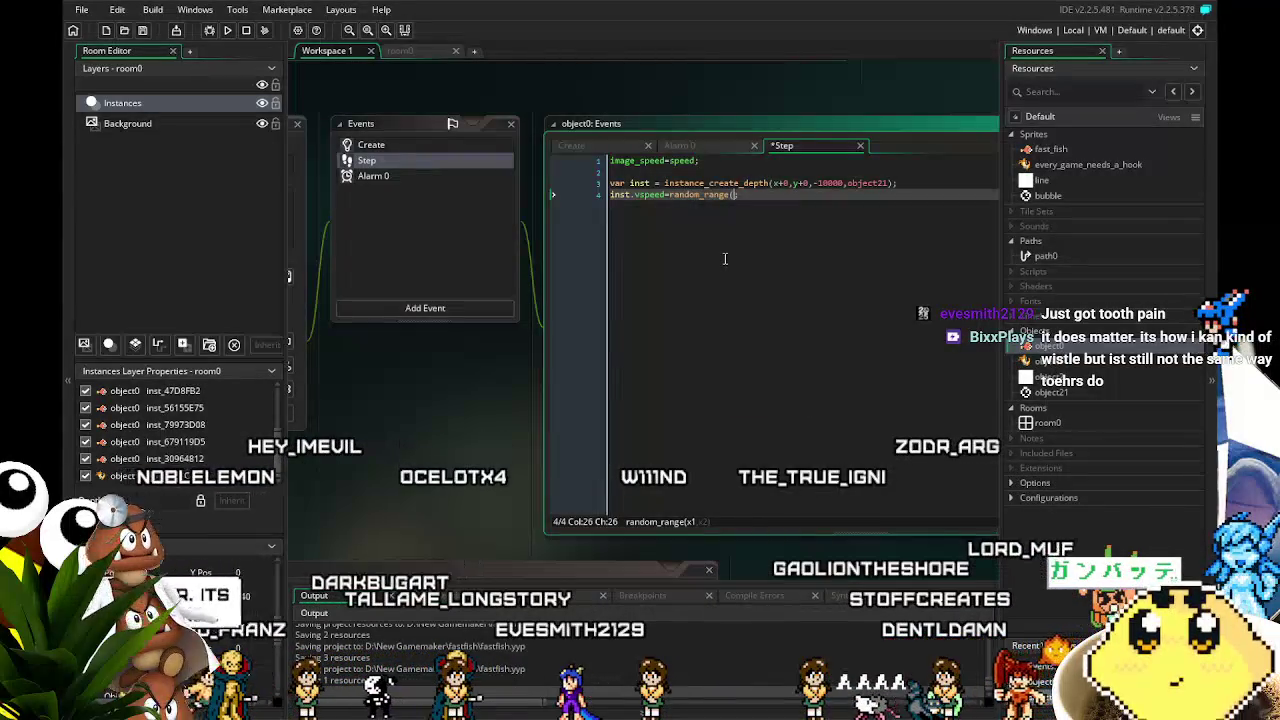
{"action": "key", "text": "BackSpace"}
{"action": "key", "text": "BackSpace"}
{"action": "key", "text": "BackSpace"}
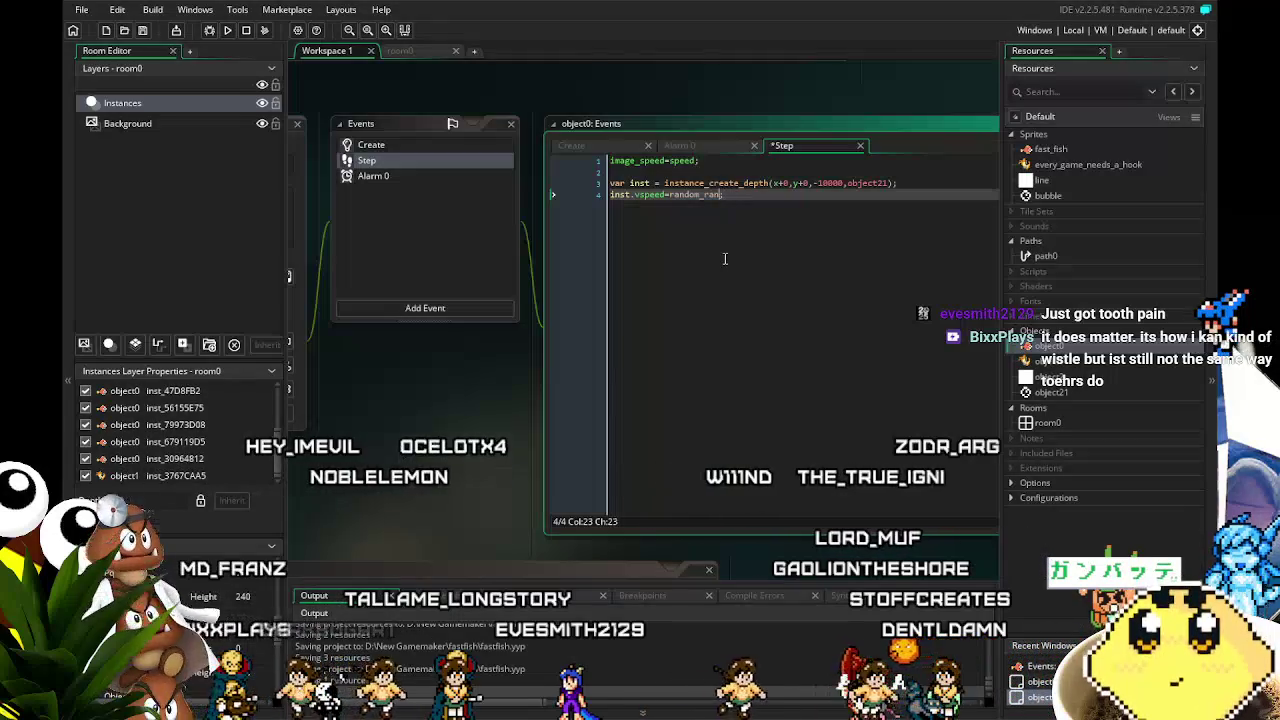
{"action": "type", "text": "("}
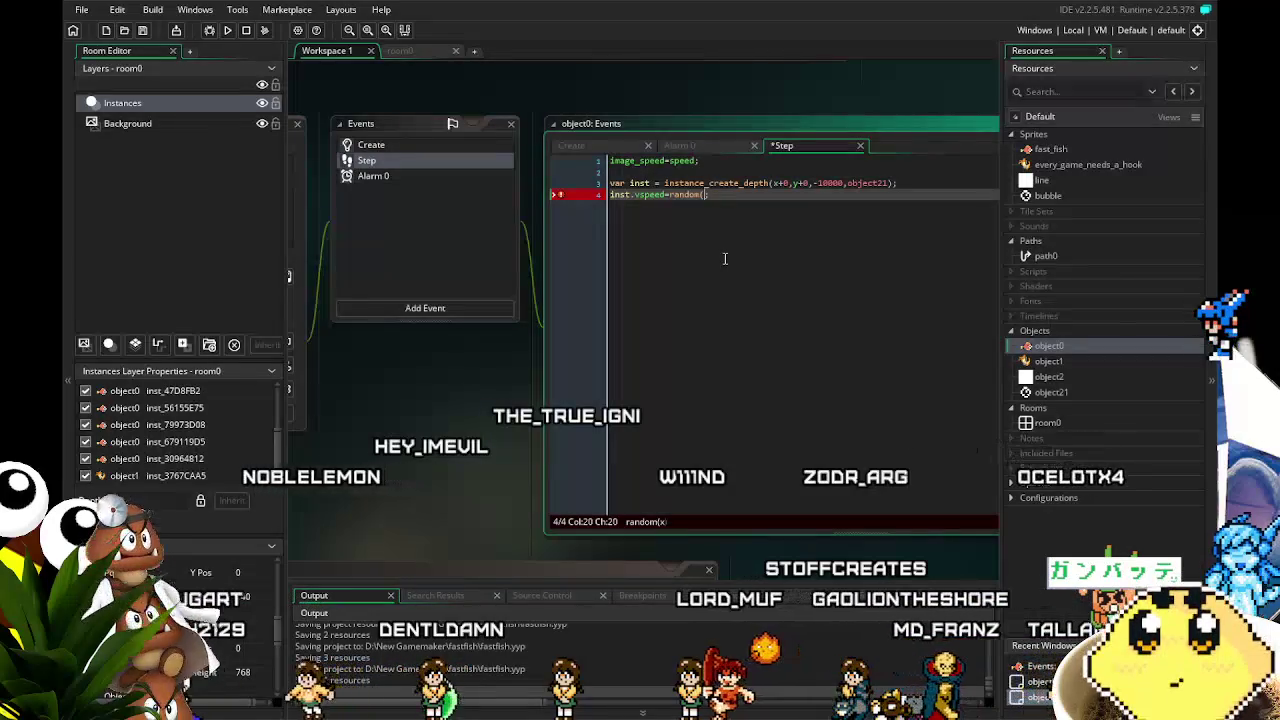
{"action": "type", "text": "3)"}
{"action": "key", "text": "BackSpace"}
{"action": "key", "text": "BackSpace"}
{"action": "key", "text": "BackSpace"}
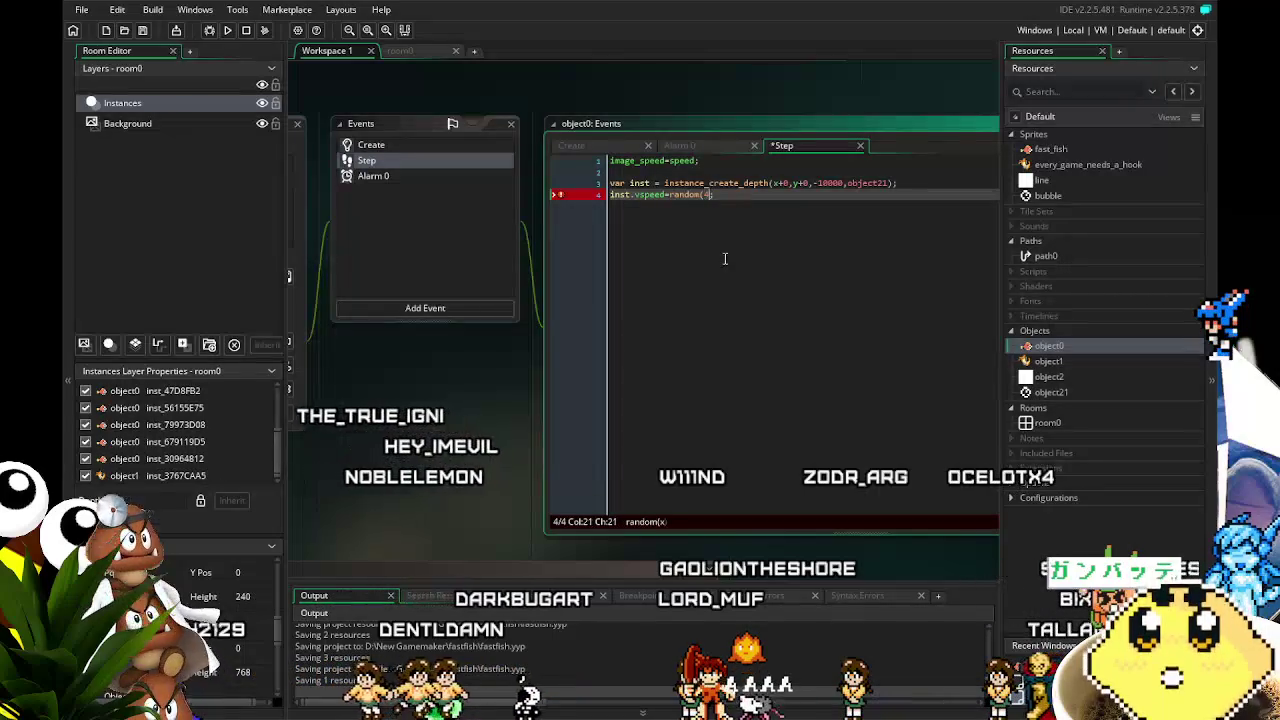
{"action": "type", "text": "4,"}
{"action": "key", "text": "BackSpace"}
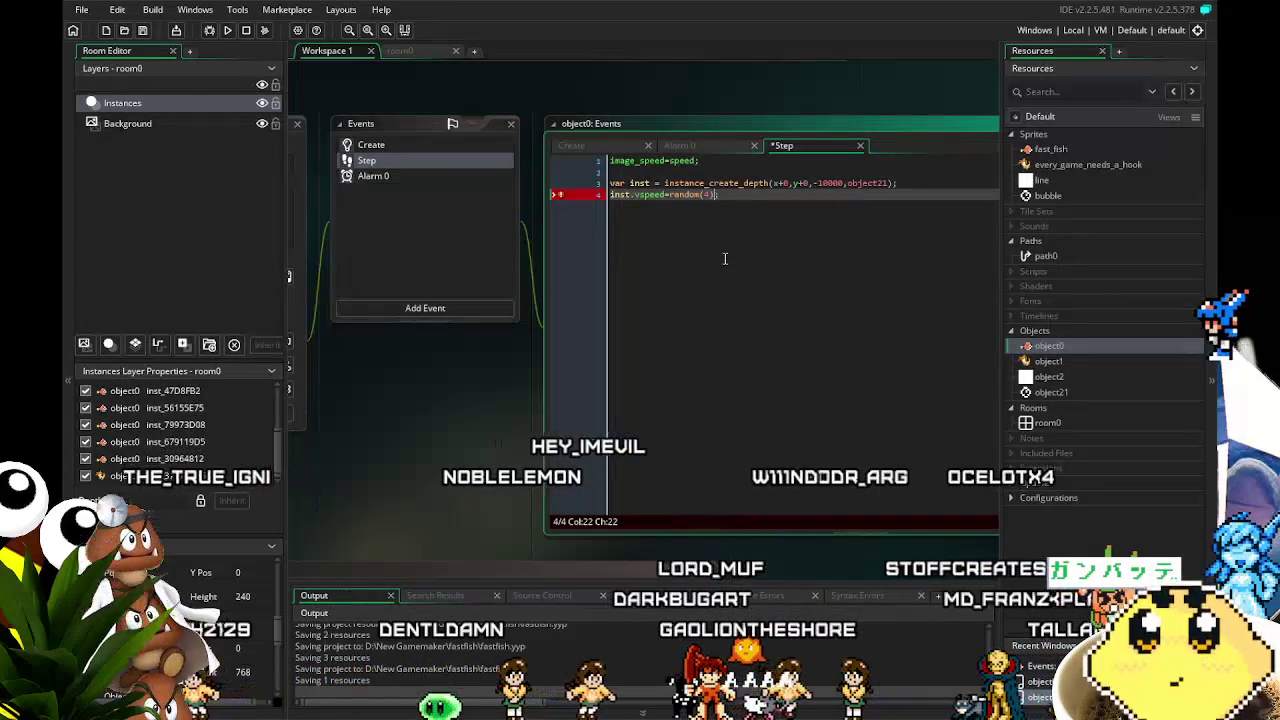
{"action": "key", "text": "End"}
{"action": "key", "text": "ctrl+s"}
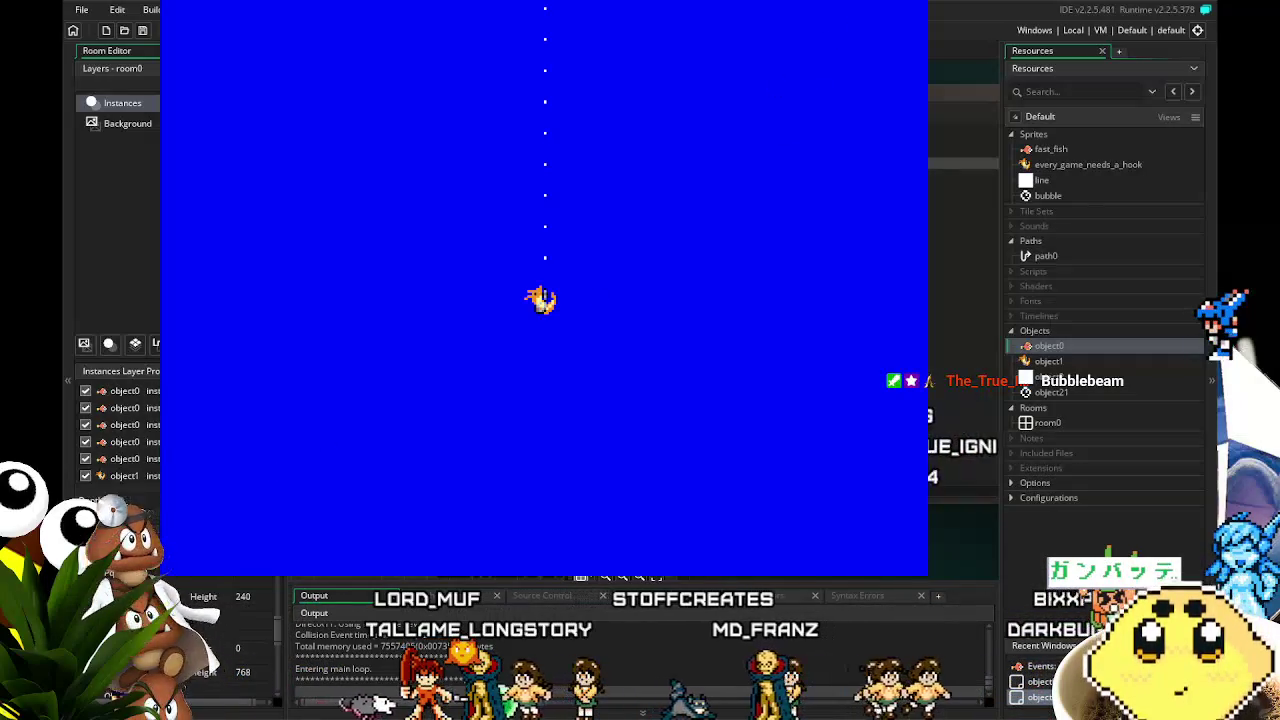
{"action": "left_click", "coordinate": [152, 30]}
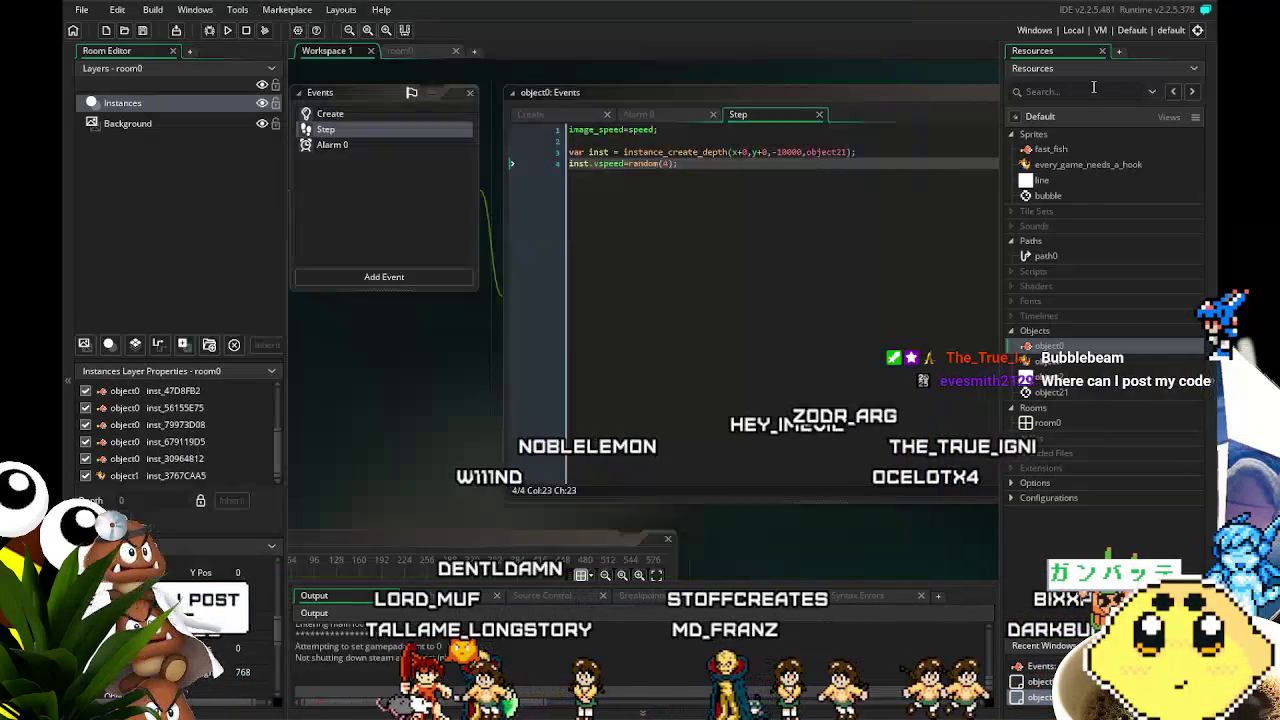
Step: Save the whole project from the toolbar
{"action": "left_click", "coordinate": [152, 30]}
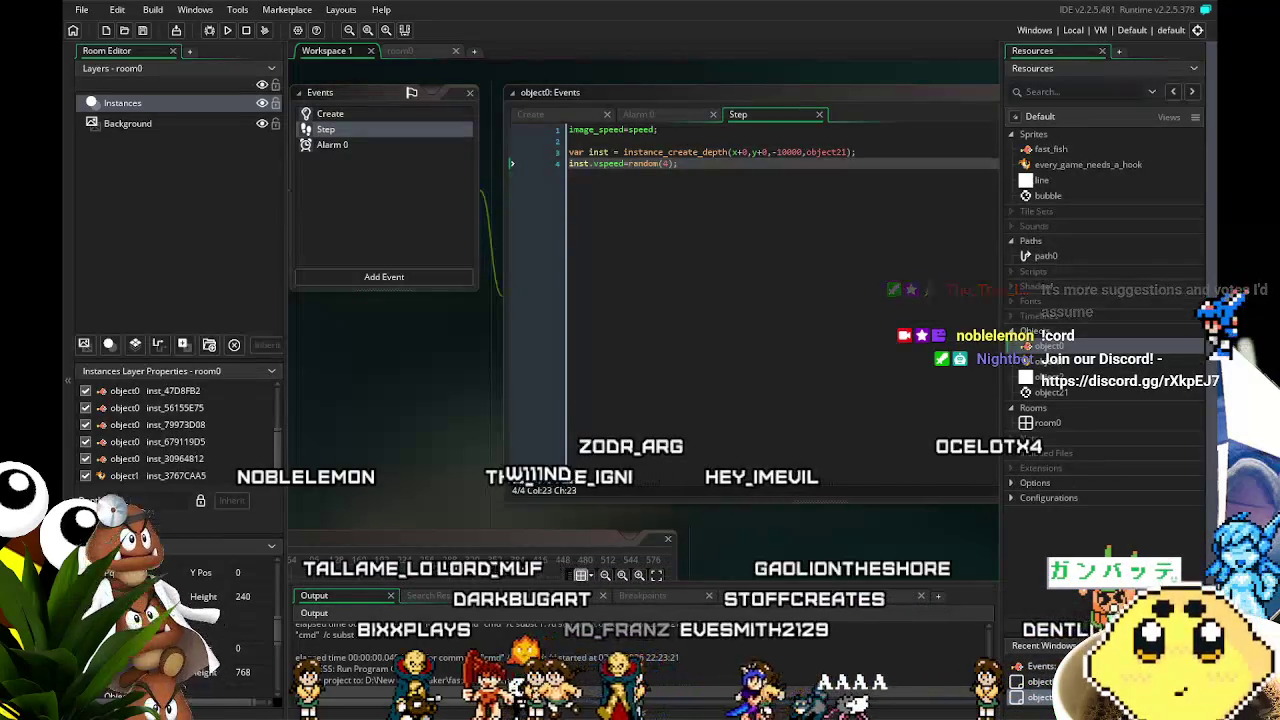
{"action": "left_click_drag", "start_coordinate": [418, 465], "coordinate": [464, 454]}
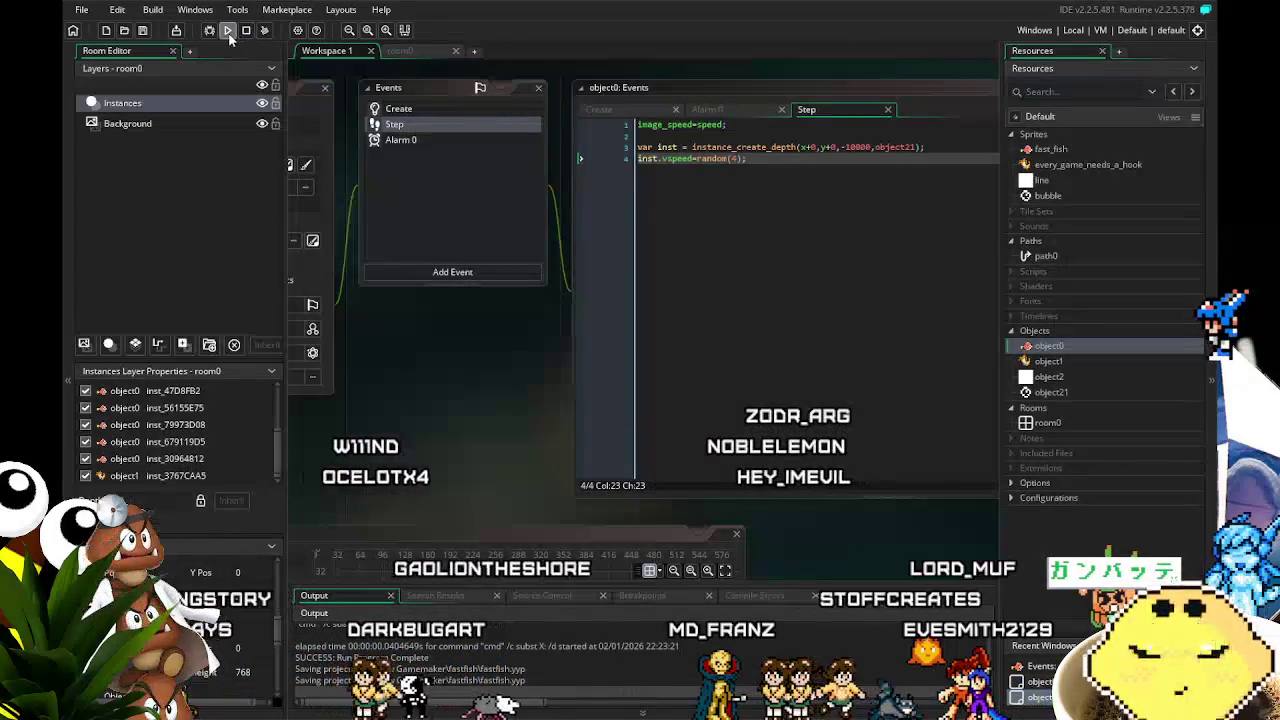
Step: Run and stop a test build, then insert a blank line after object0's first Step line
{"action": "left_click", "coordinate": [229, 31]}
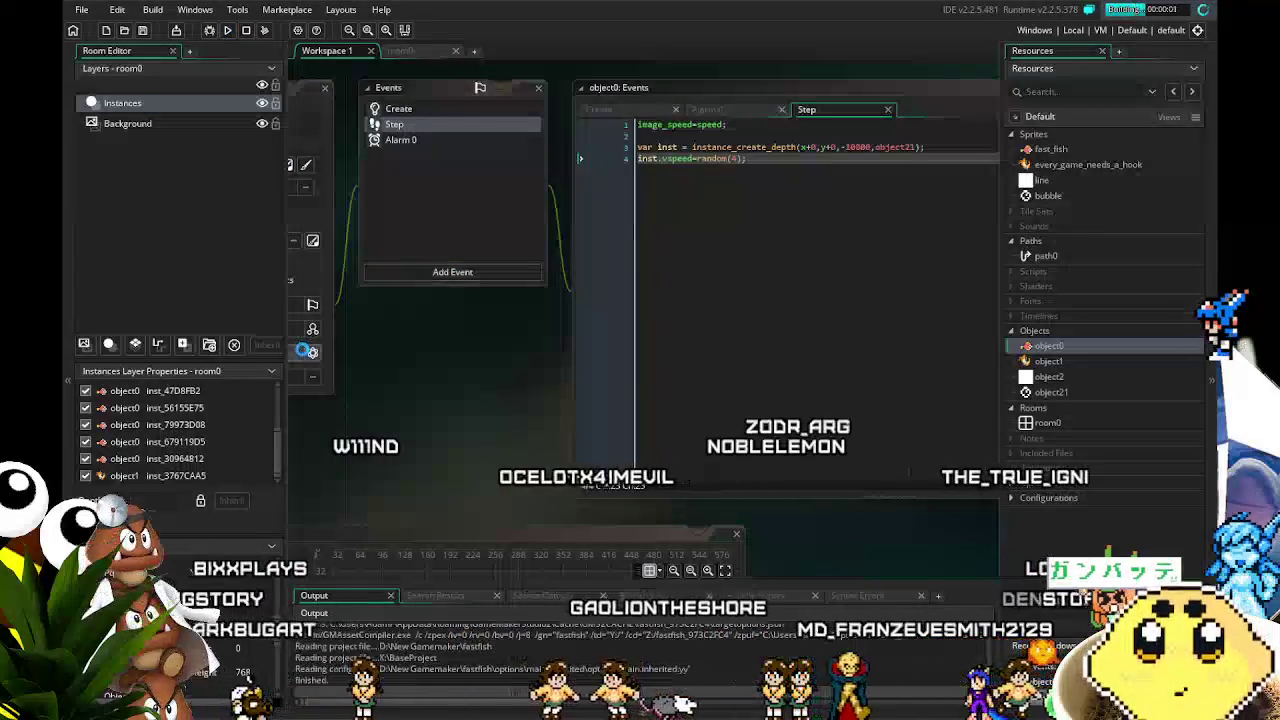
{"action": "left_click", "coordinate": [246, 31]}
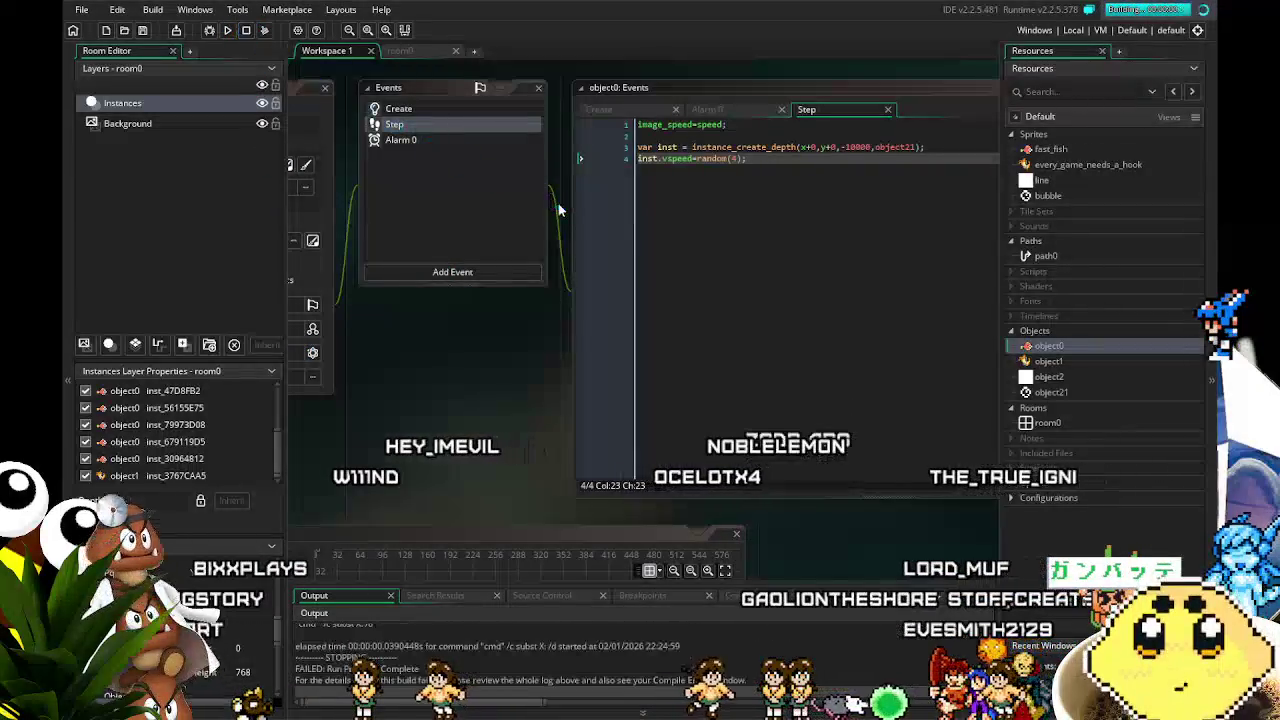
{"action": "left_click_drag", "start_coordinate": [564, 207], "coordinate": [532, 211]}
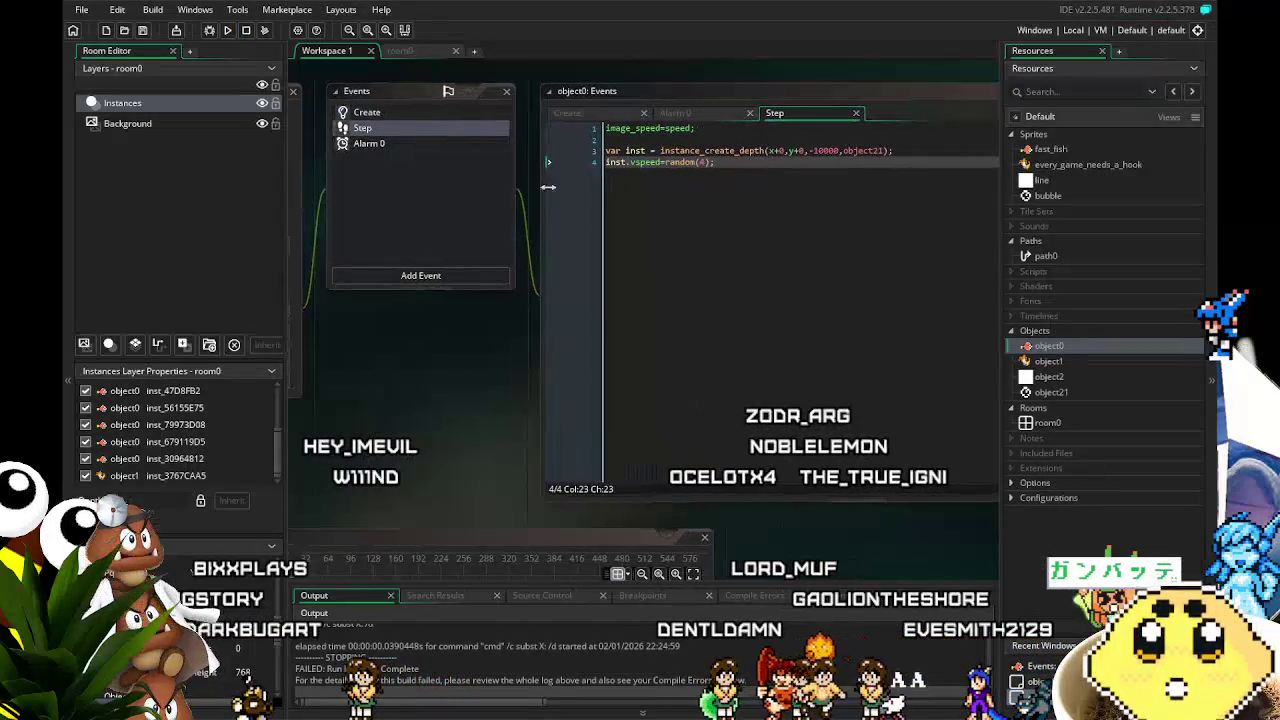
{"action": "left_click", "coordinate": [629, 139]}
{"action": "key", "text": "Return"}
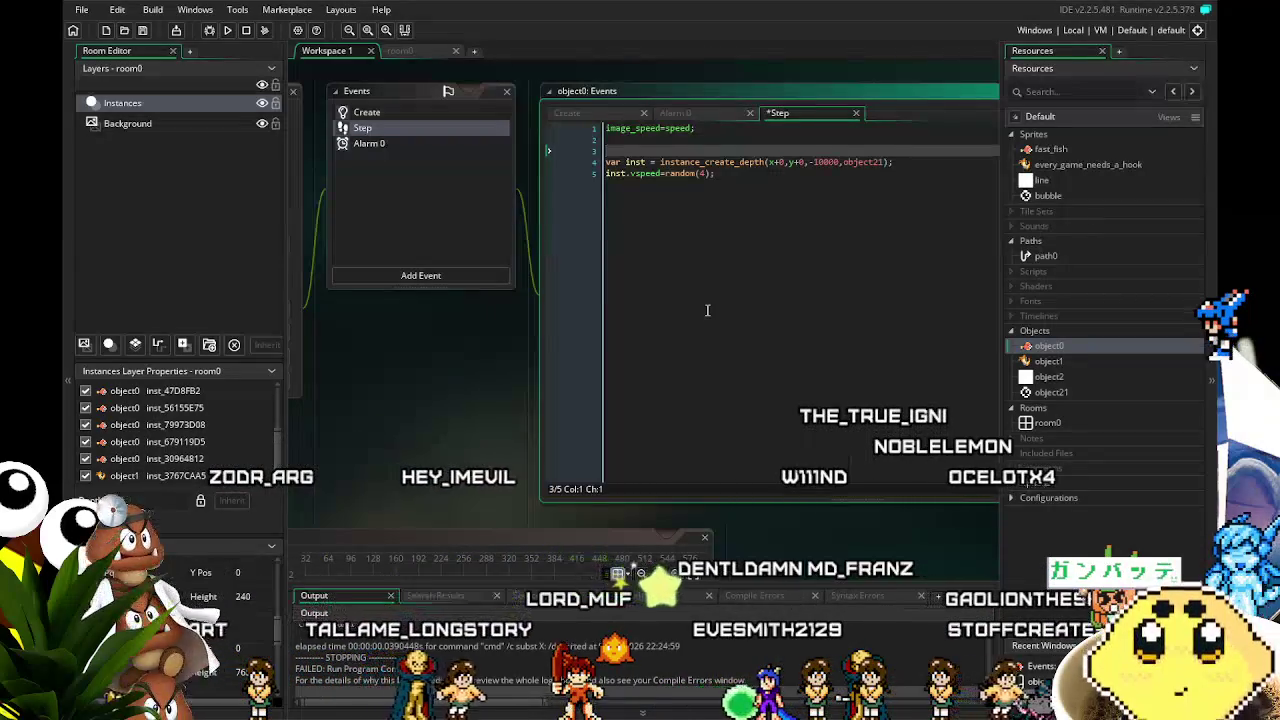
Step: Remove the two object21 spawn lines from object0's Step, leaving only image_speed=speed;
{"action": "key", "text": "BackSpace"}
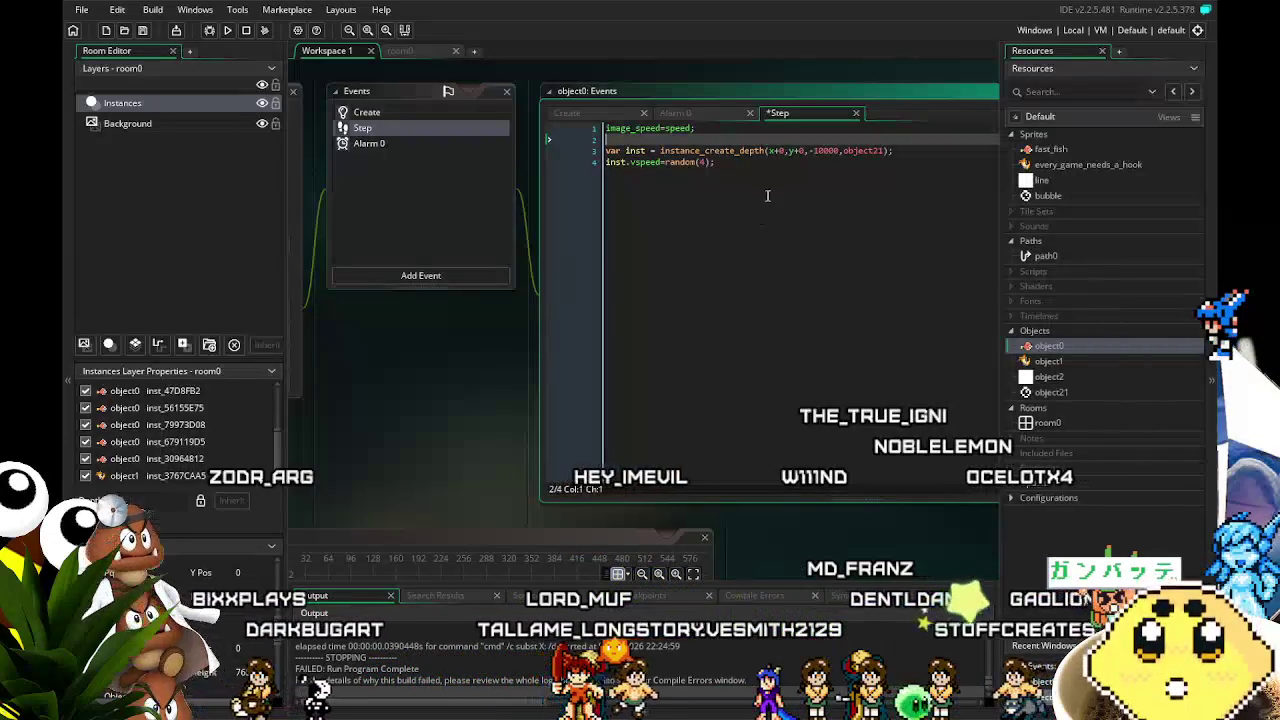
{"action": "left_click_drag", "start_coordinate": [767, 199], "coordinate": [590, 155]}
{"action": "key", "text": "Delete"}
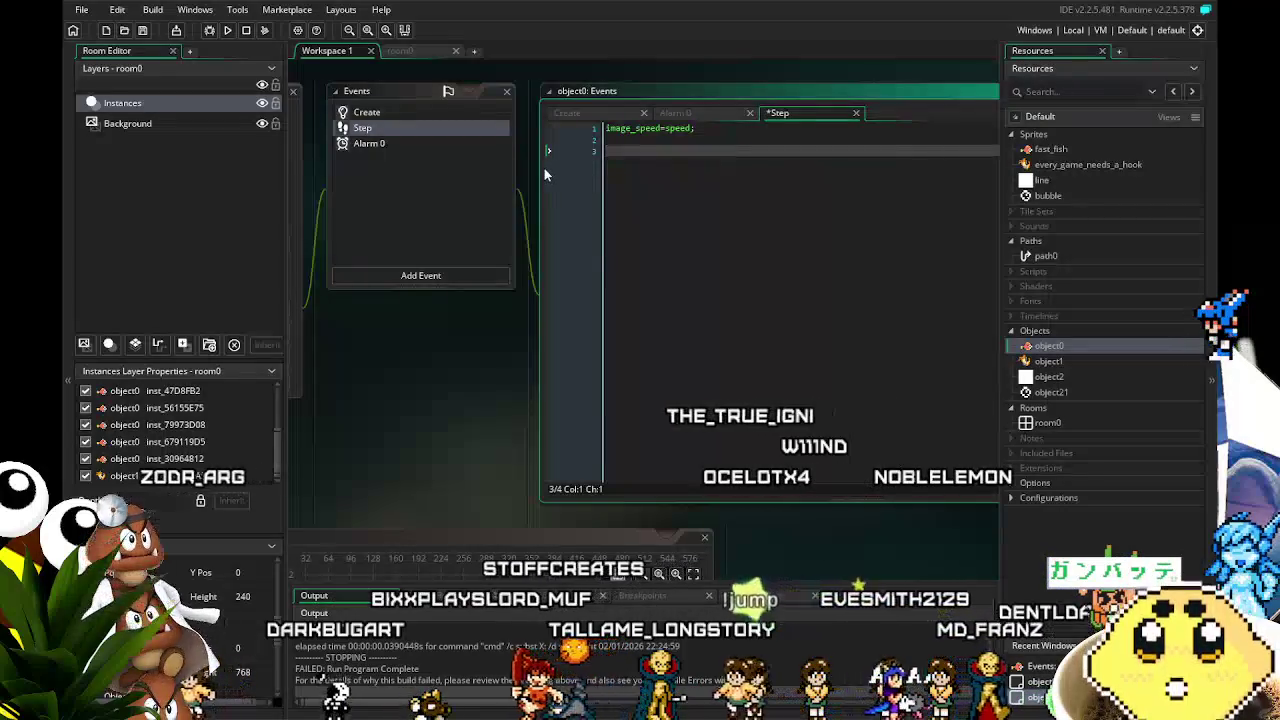
{"action": "key", "text": "BackSpace"}
{"action": "key", "text": "BackSpace"}
{"action": "left_click", "coordinate": [421, 275]}
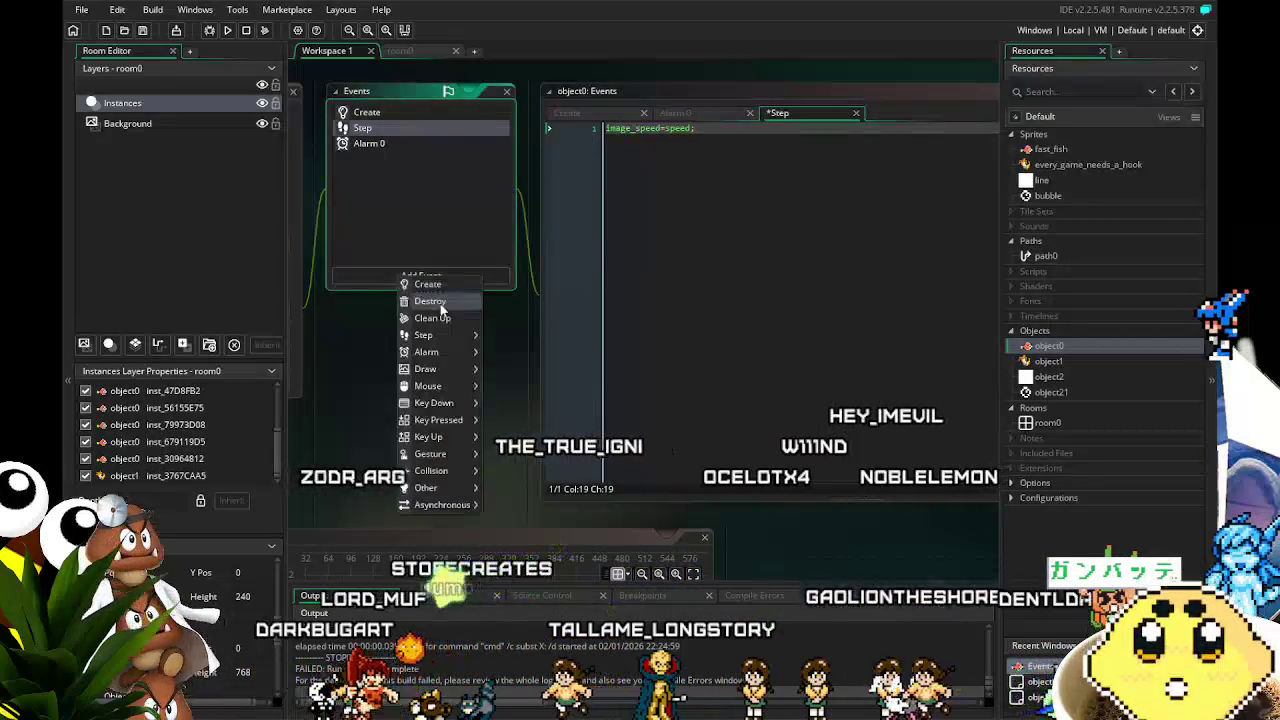
Step: Add an Alarm 1 event to object0 and paste the object21 spawn code into it
{"action": "mouse_move", "coordinate": [449, 355]}
{"action": "left_click", "coordinate": [505, 369]}
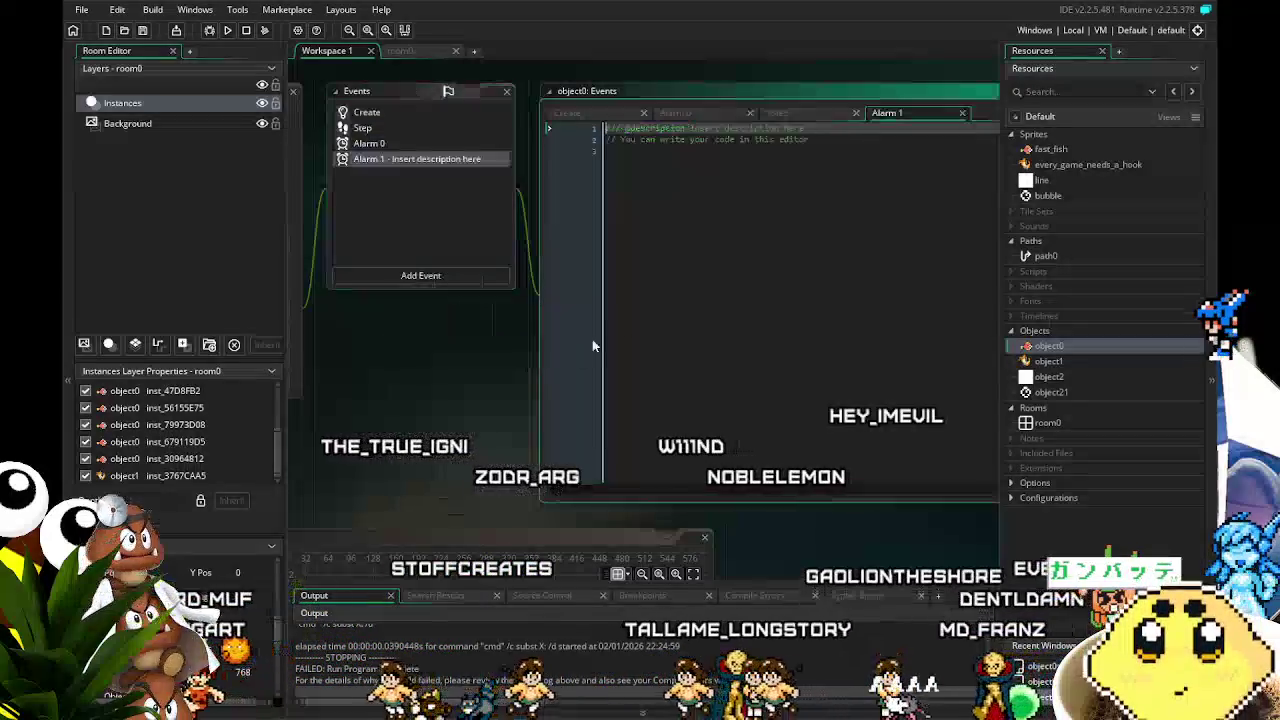
{"action": "key", "text": "Return"}
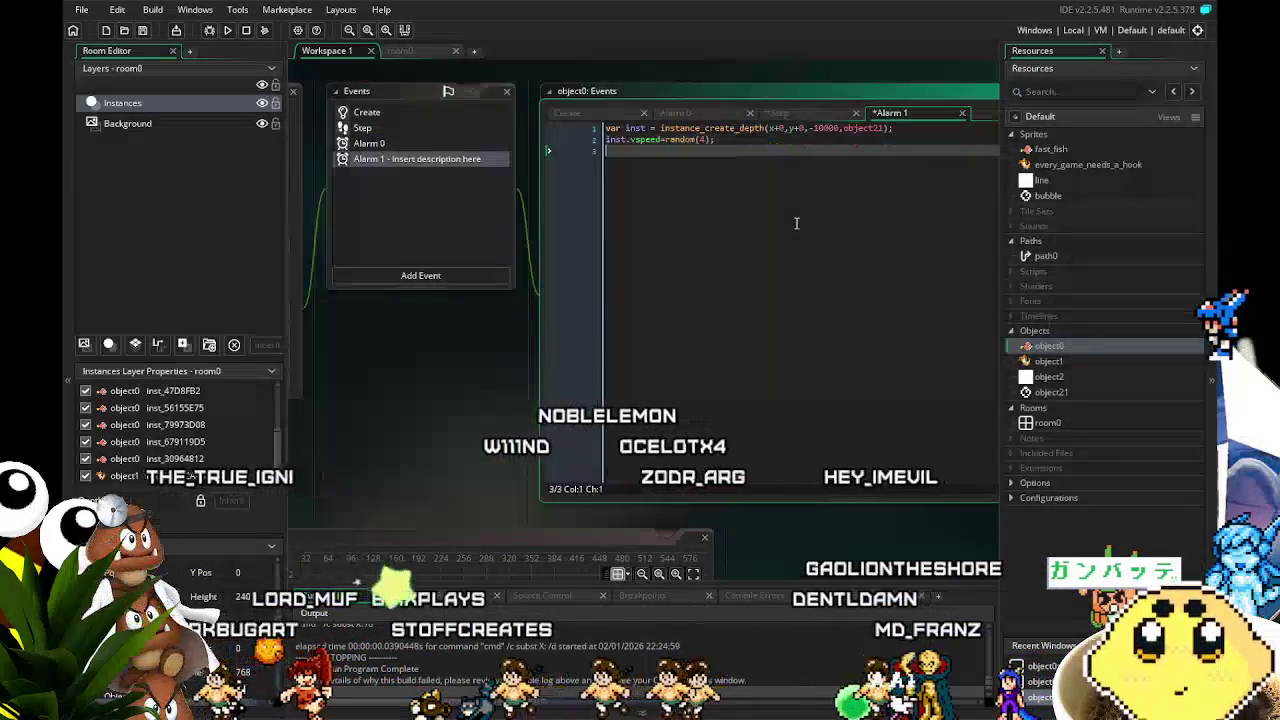
Step: Start an alarm[1]=irandom_range( line to re-arm the alarm, arguments still unfinished
{"action": "type", "text": "a"}
{"action": "type", "text": "lar"}
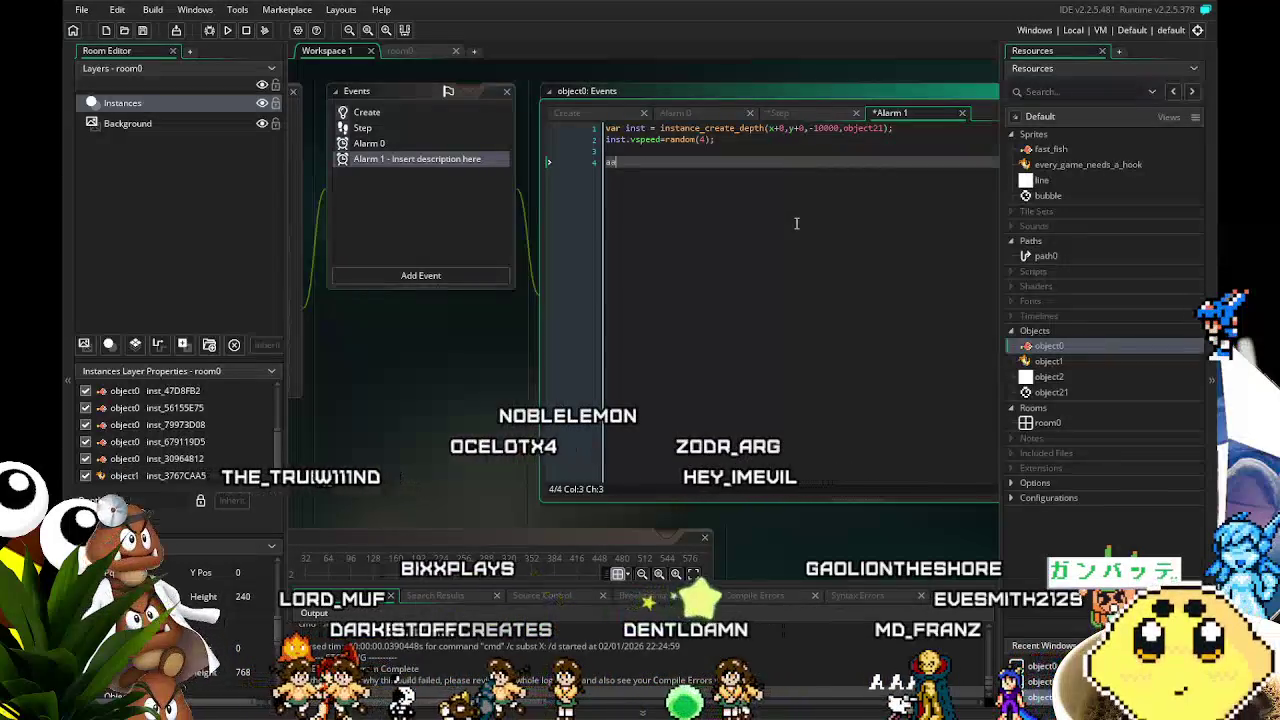
{"action": "type", "text": "m("}
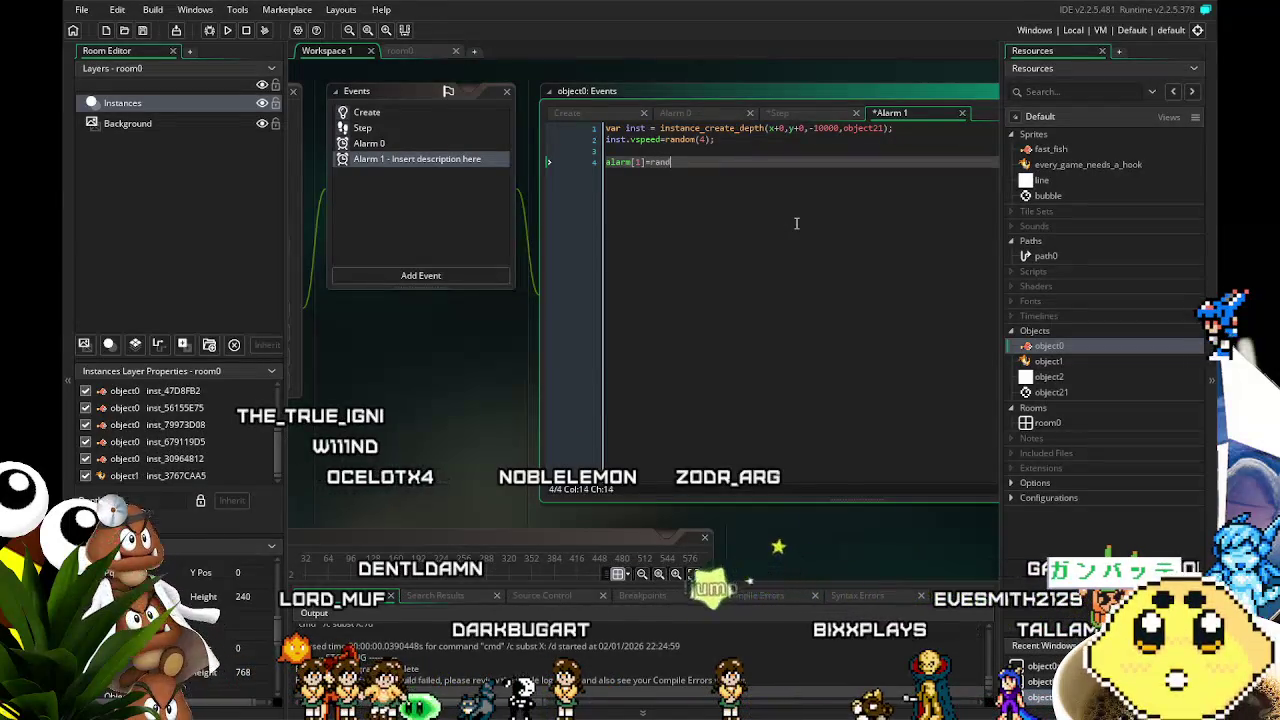
{"action": "key", "text": "BackSpace"}
{"action": "key", "text": "BackSpace"}
{"action": "key", "text": "BackSpace"}
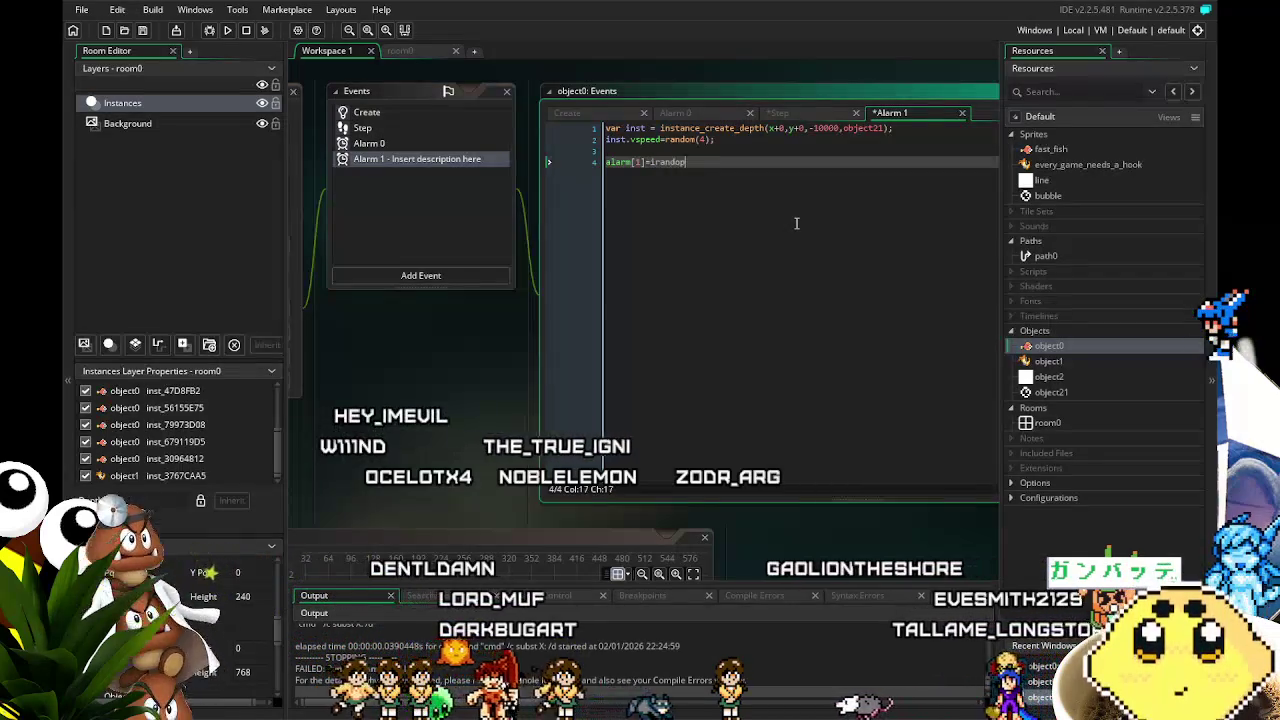
{"action": "type", "text": "("}
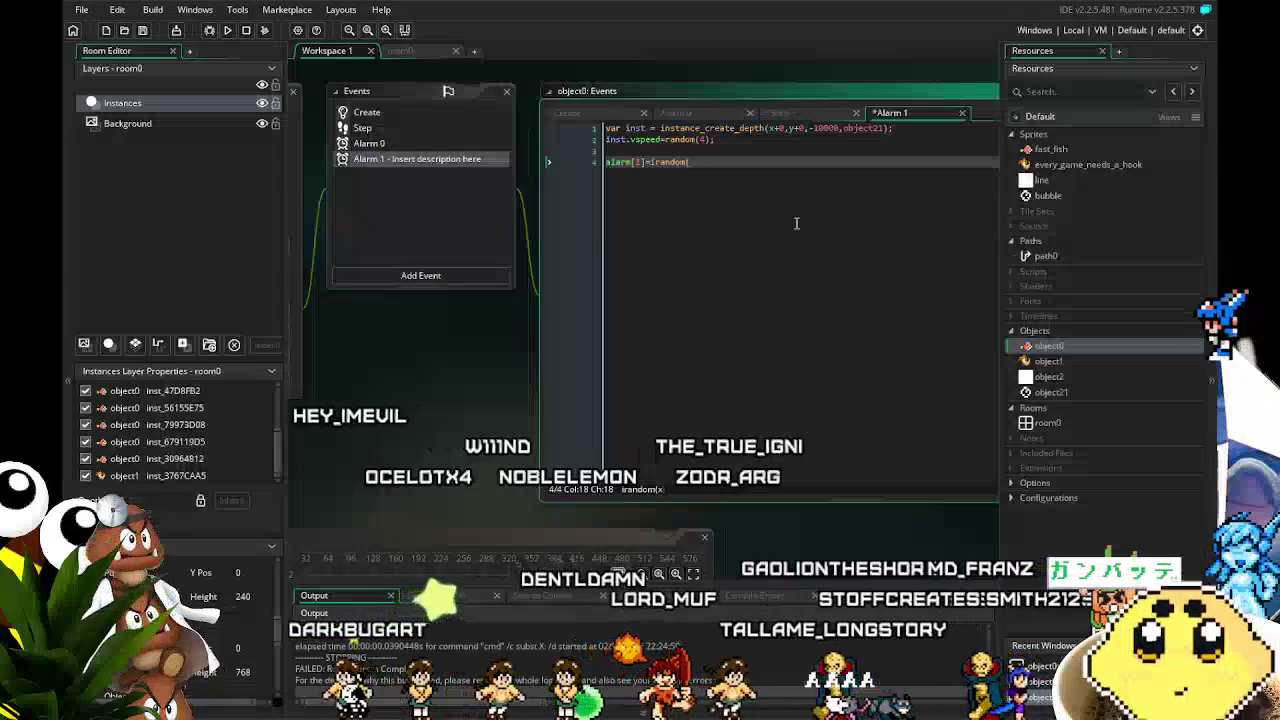
{"action": "key", "text": "BackSpace"}
{"action": "type", "text": "_ran"}
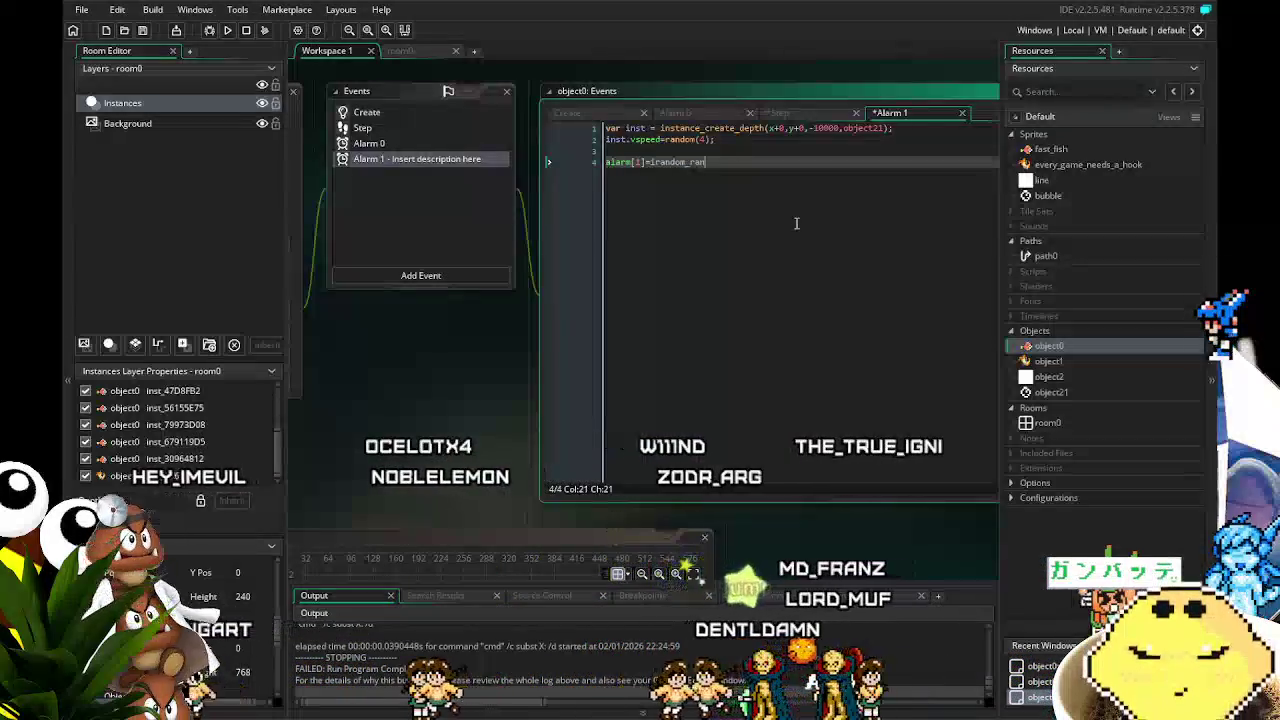
{"action": "key", "text": "Return"}
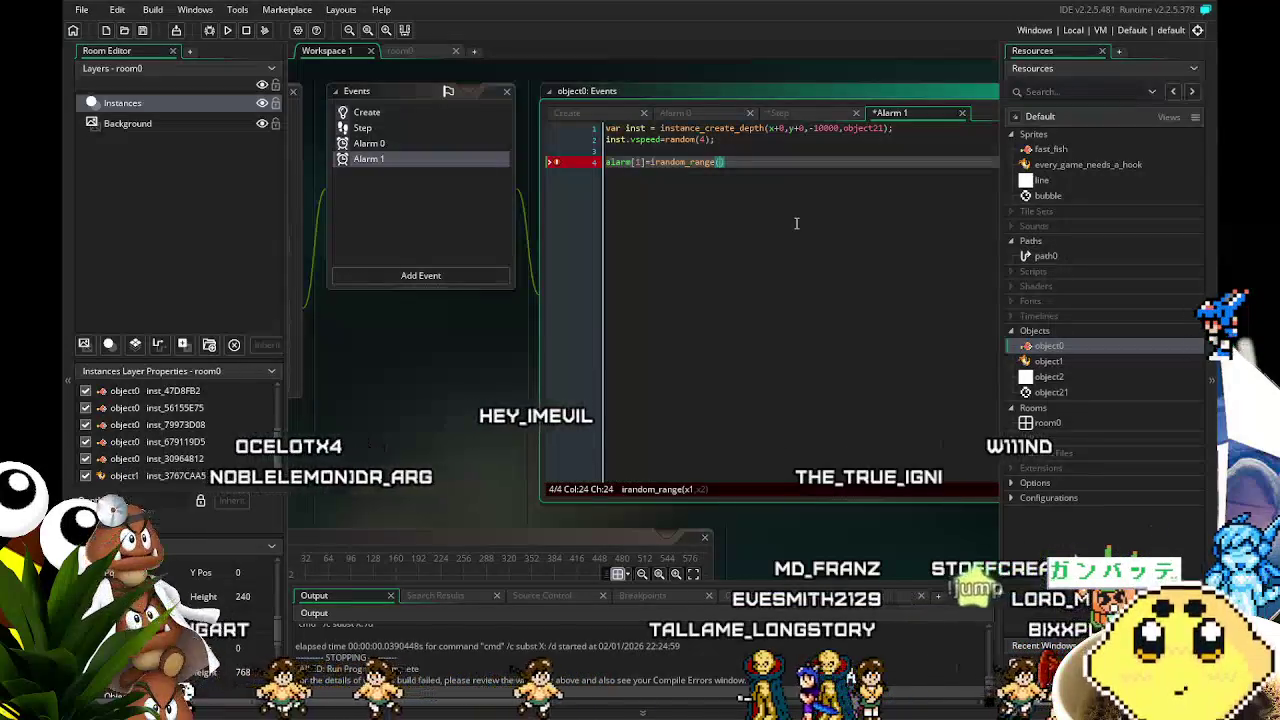
{"action": "type", "text": "4"}
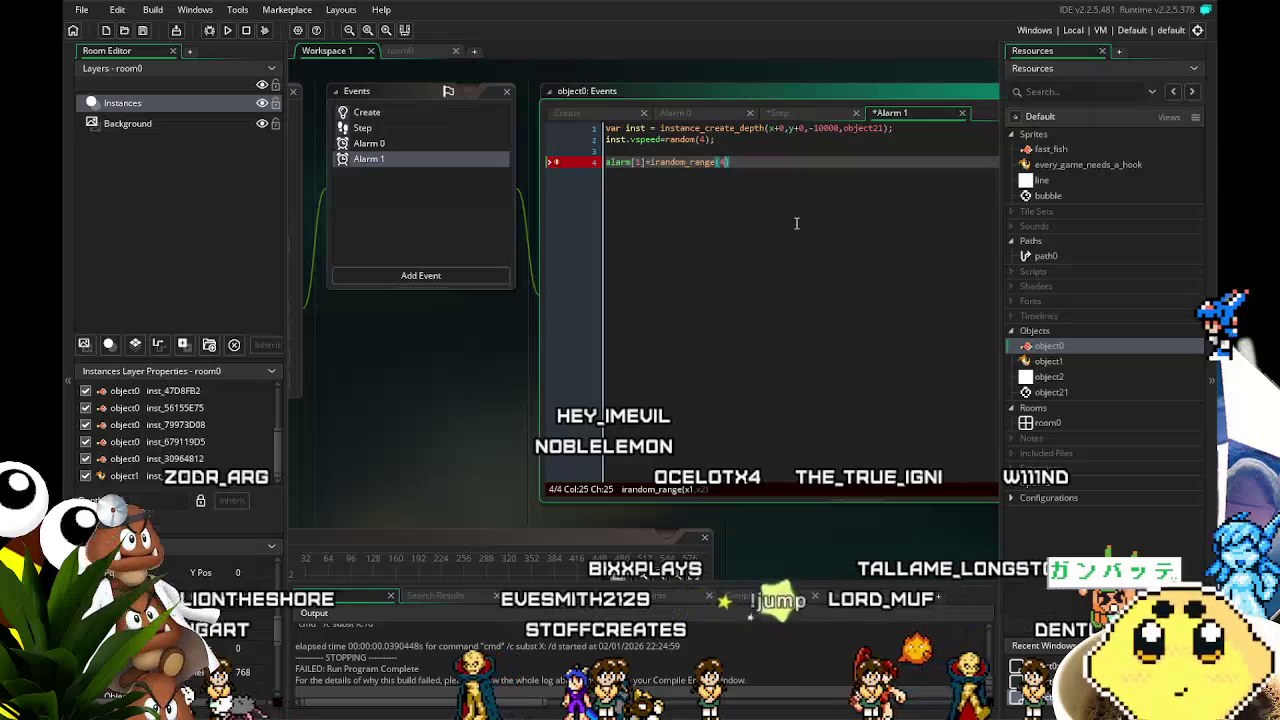
{"action": "type", "text": "90"}
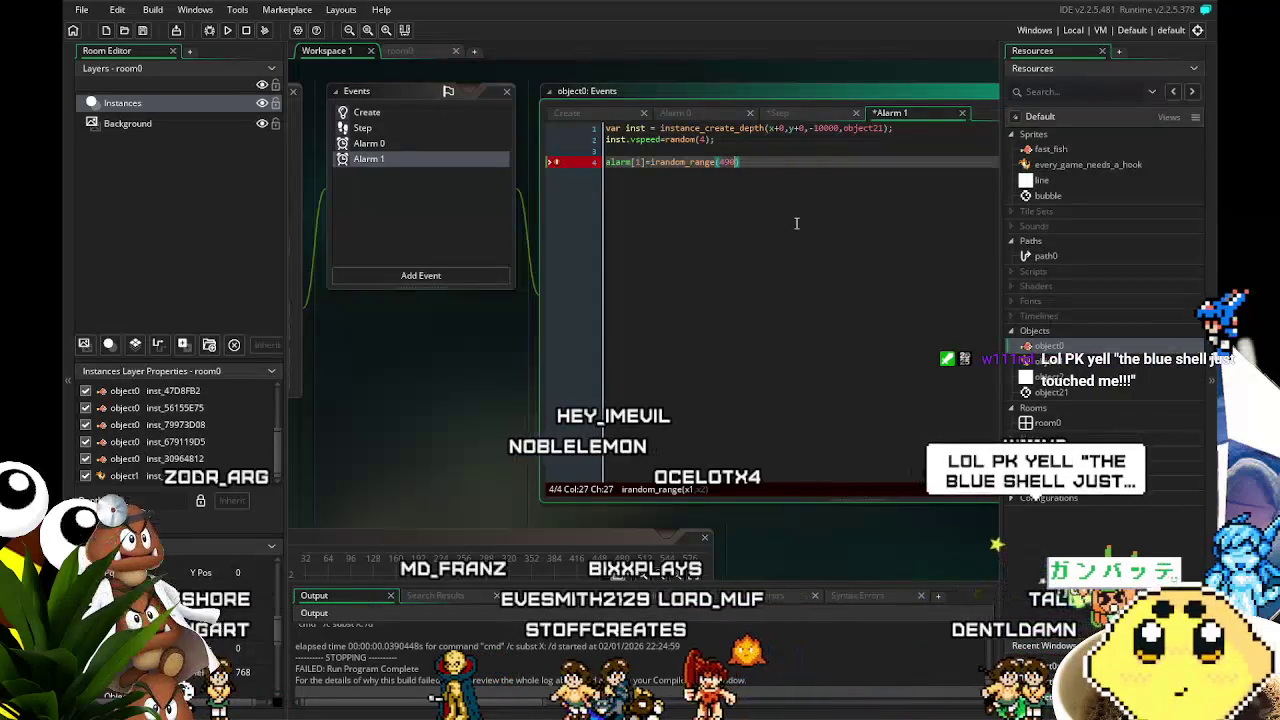
{"action": "type", "text": ",96"}
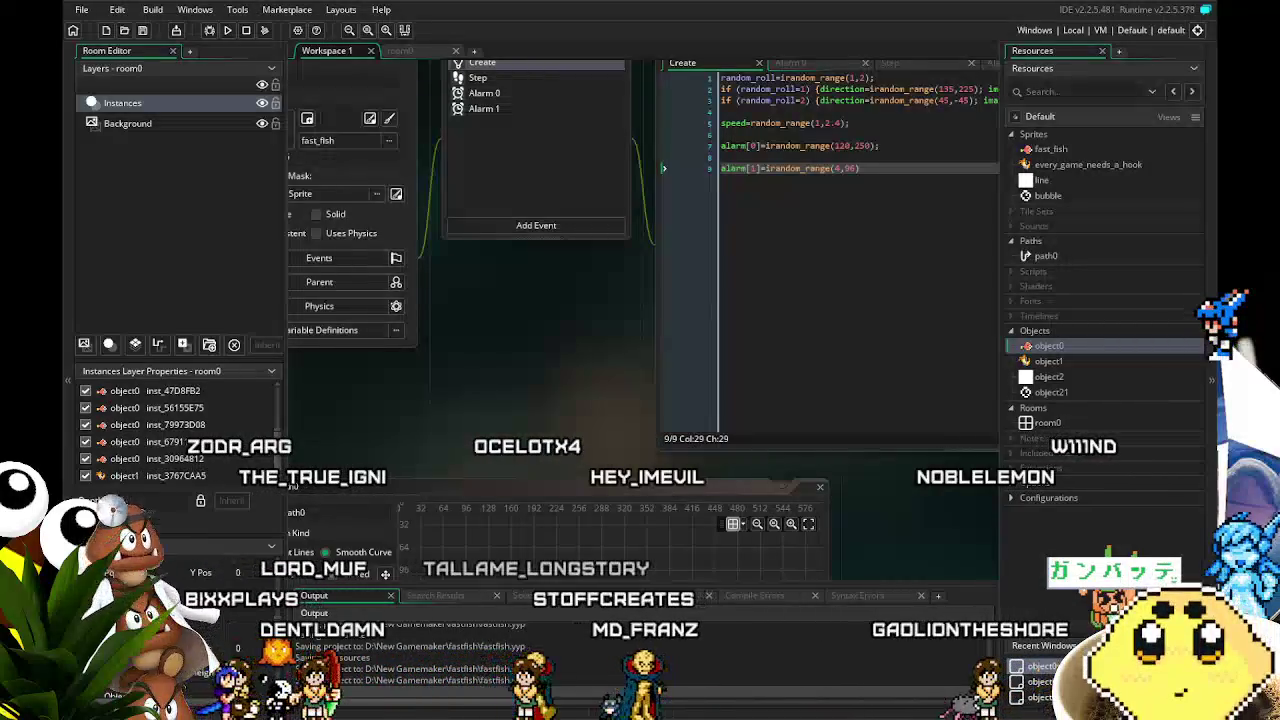
Step: Launch a test build of the game, then select object0's Alarm 1 event code
{"action": "mouse_move", "coordinate": [445, 395]}
{"action": "left_mouse_down"}
{"action": "mouse_move", "coordinate": [515, 426]}
{"action": "mouse_move", "coordinate": [403, 472]}
{"action": "left_mouse_up"}
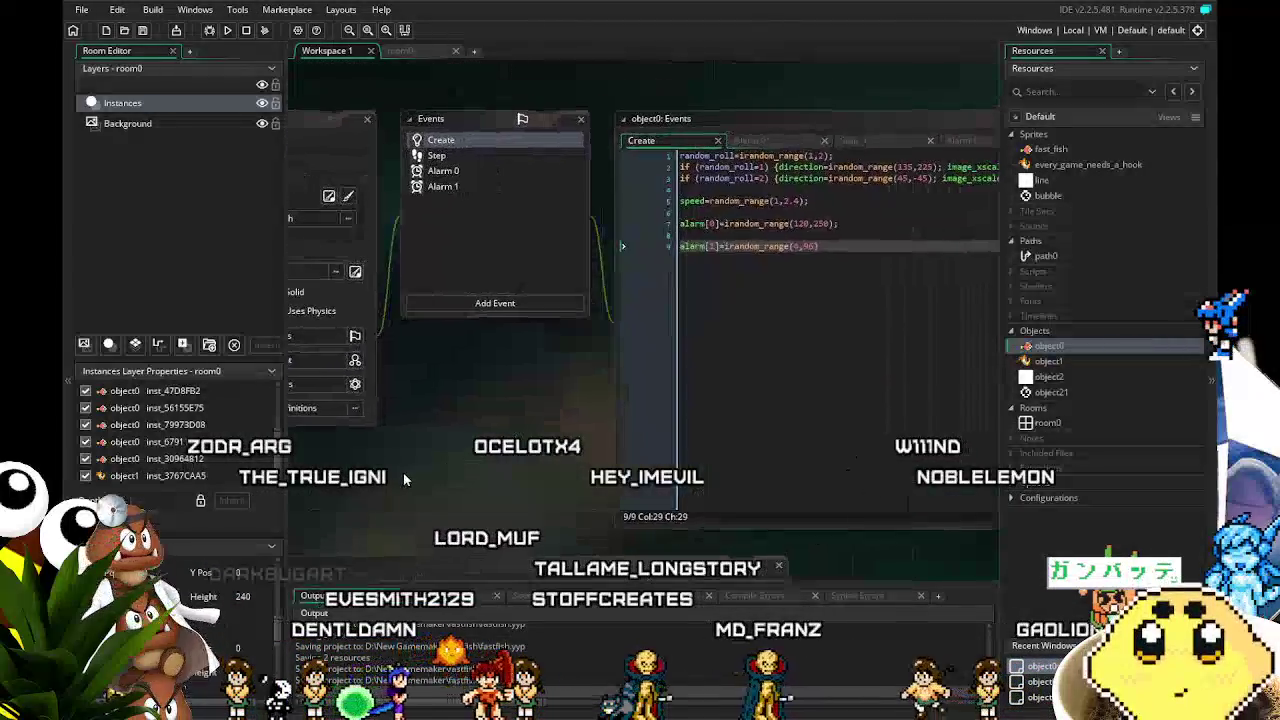
{"action": "mouse_move", "coordinate": [421, 416]}
{"action": "left_mouse_down"}
{"action": "mouse_move", "coordinate": [392, 430]}
{"action": "mouse_move", "coordinate": [447, 418]}
{"action": "left_mouse_up"}
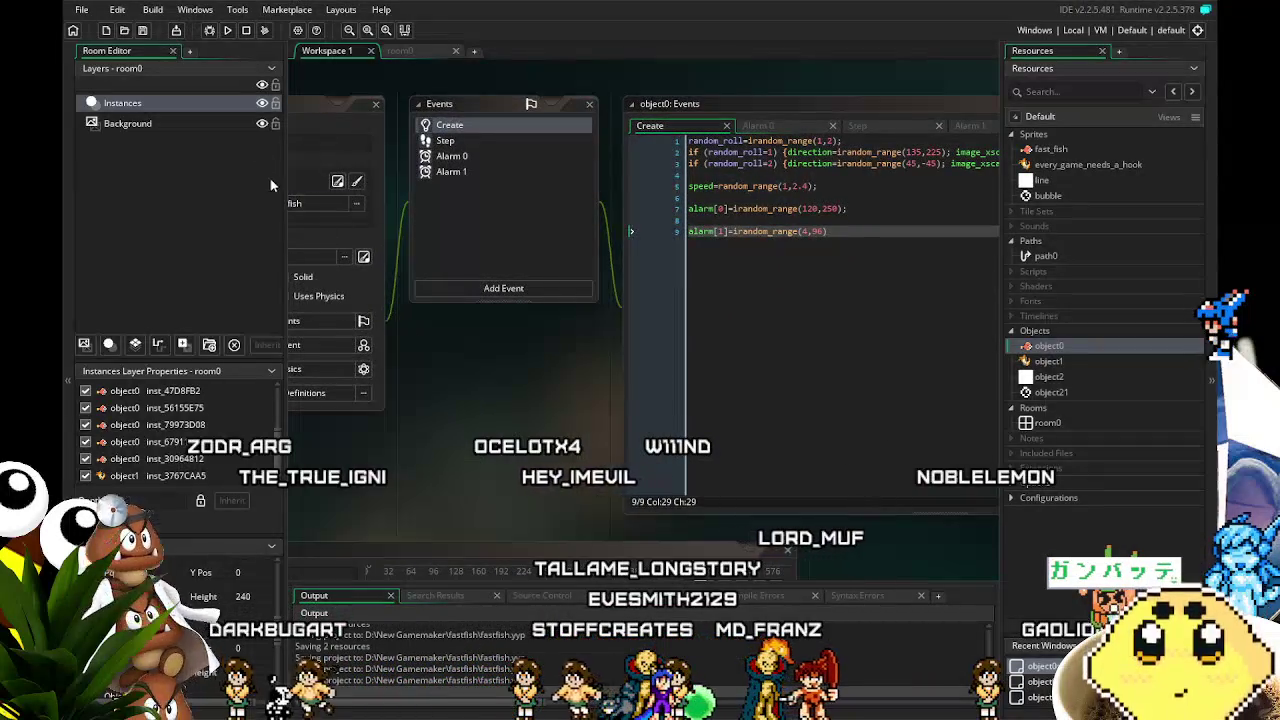
{"action": "left_click", "coordinate": [229, 31]}
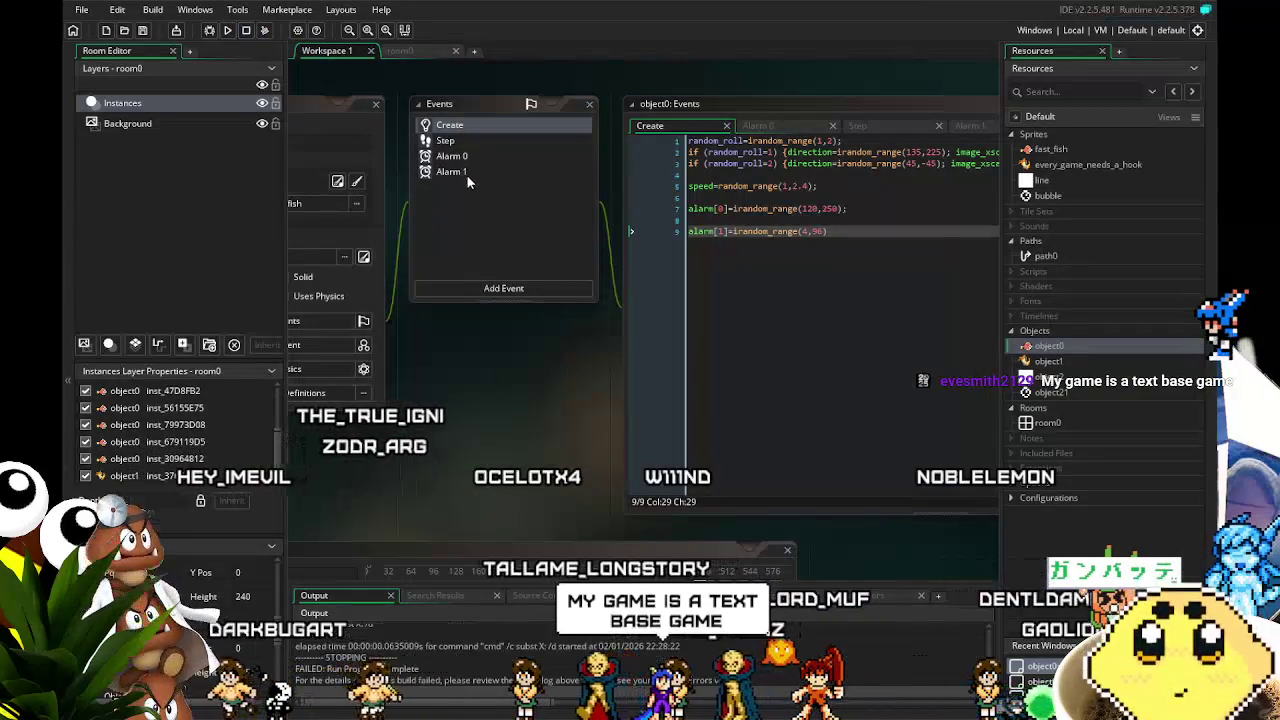
{"action": "left_click", "coordinate": [468, 172]}
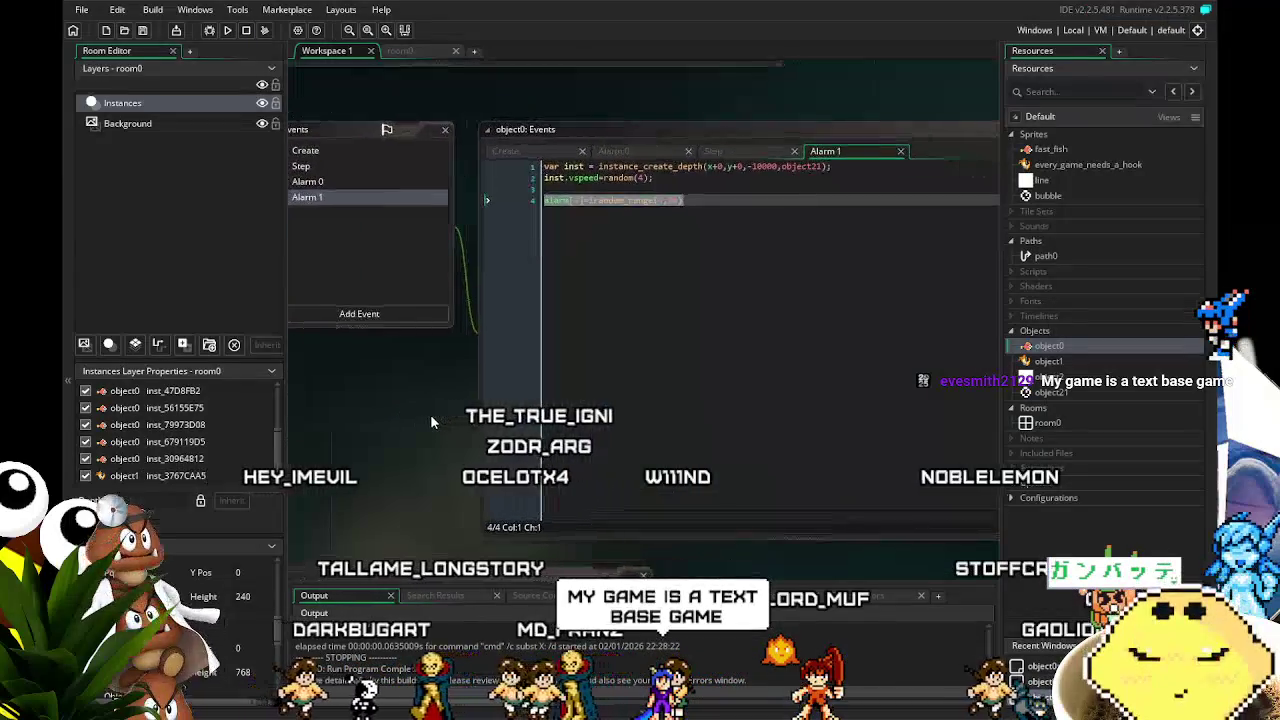
Step: Change the bubble's vspeed call from random(4) to random_range starting at -4
{"action": "left_click", "coordinate": [640, 177]}
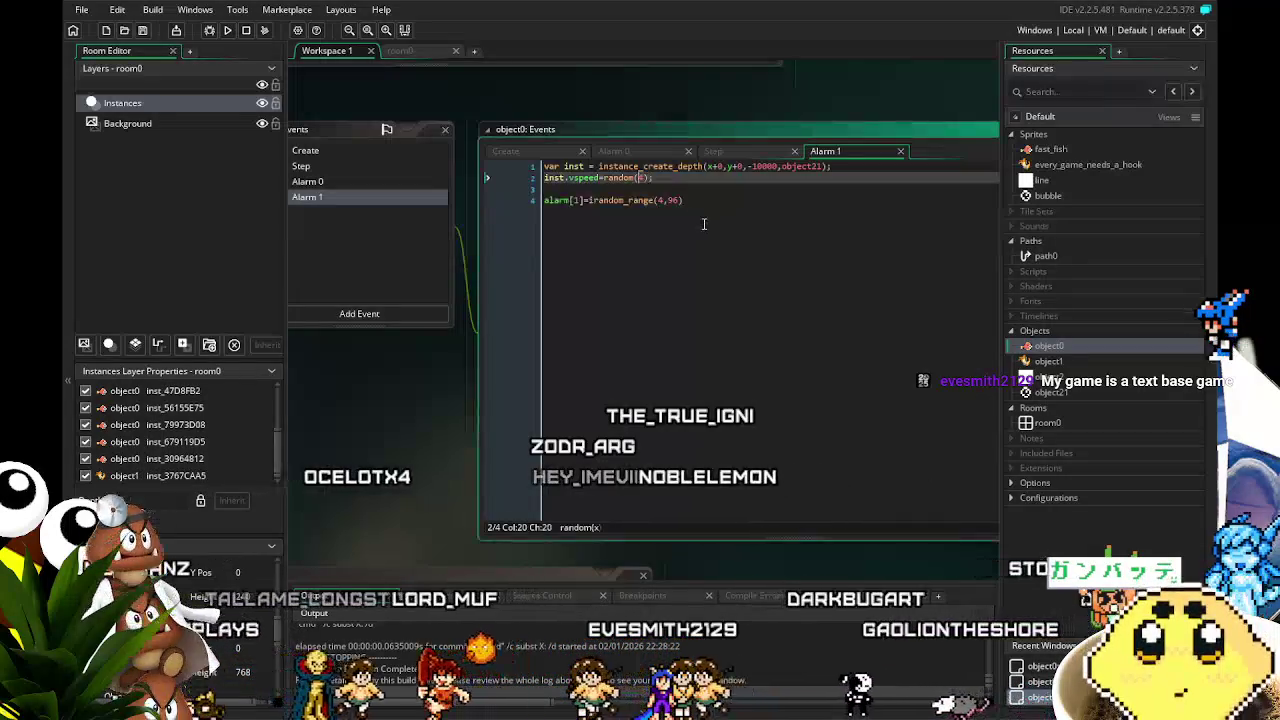
{"action": "key", "text": "Left"}
{"action": "key", "text": "Left"}
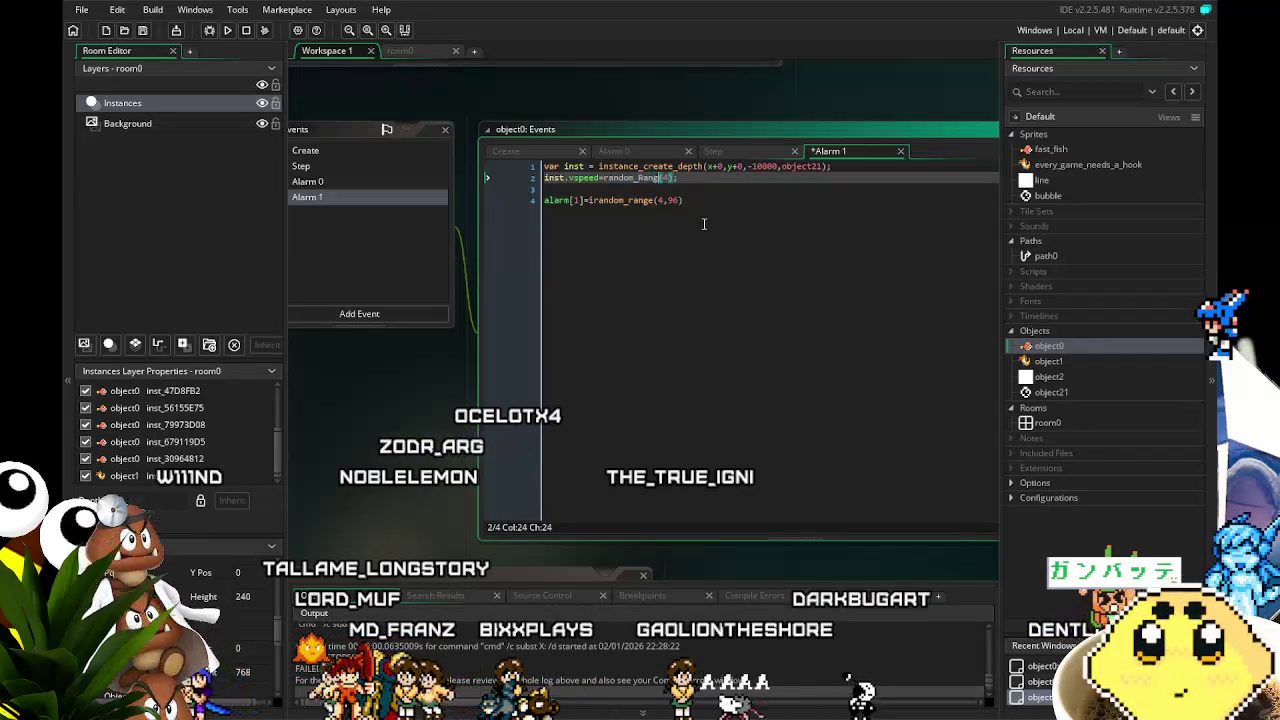
{"action": "key", "text": "BackSpace"}
{"action": "key", "text": "BackSpace"}
{"action": "key", "text": "BackSpace"}
{"action": "type", "text": "range"}
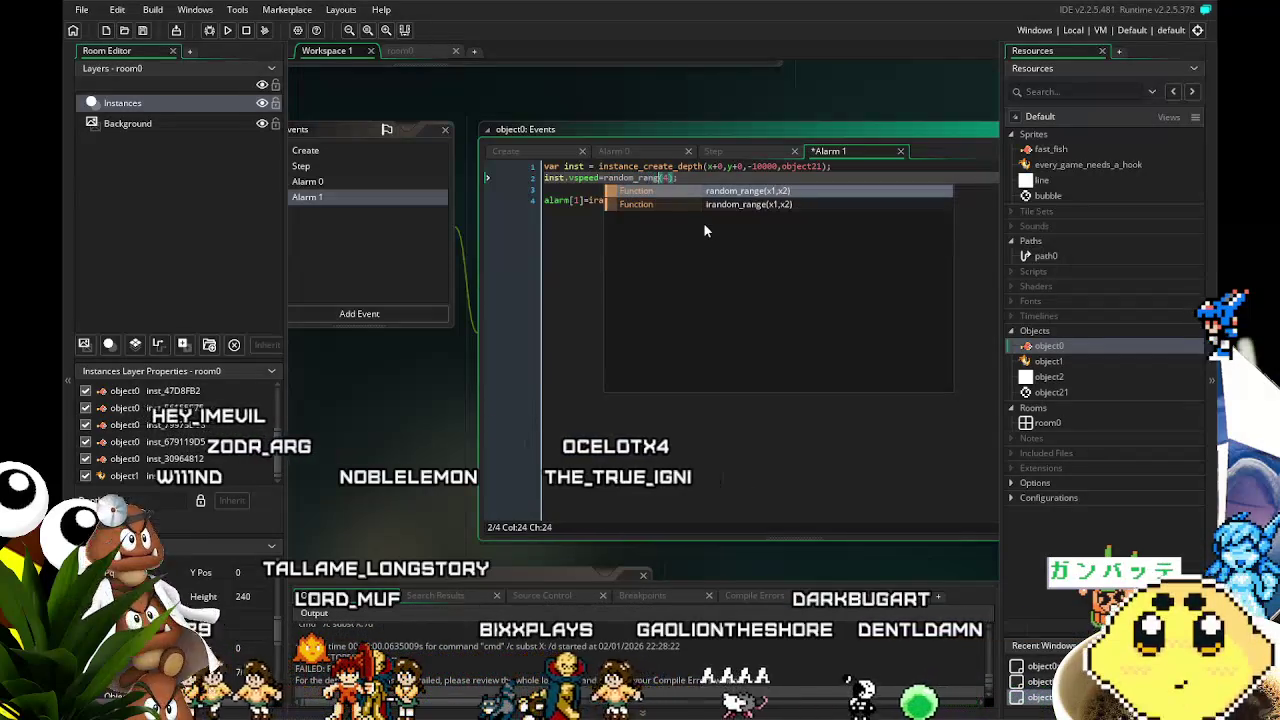
{"action": "key", "text": "Right"}
{"action": "type", "text": "-"}
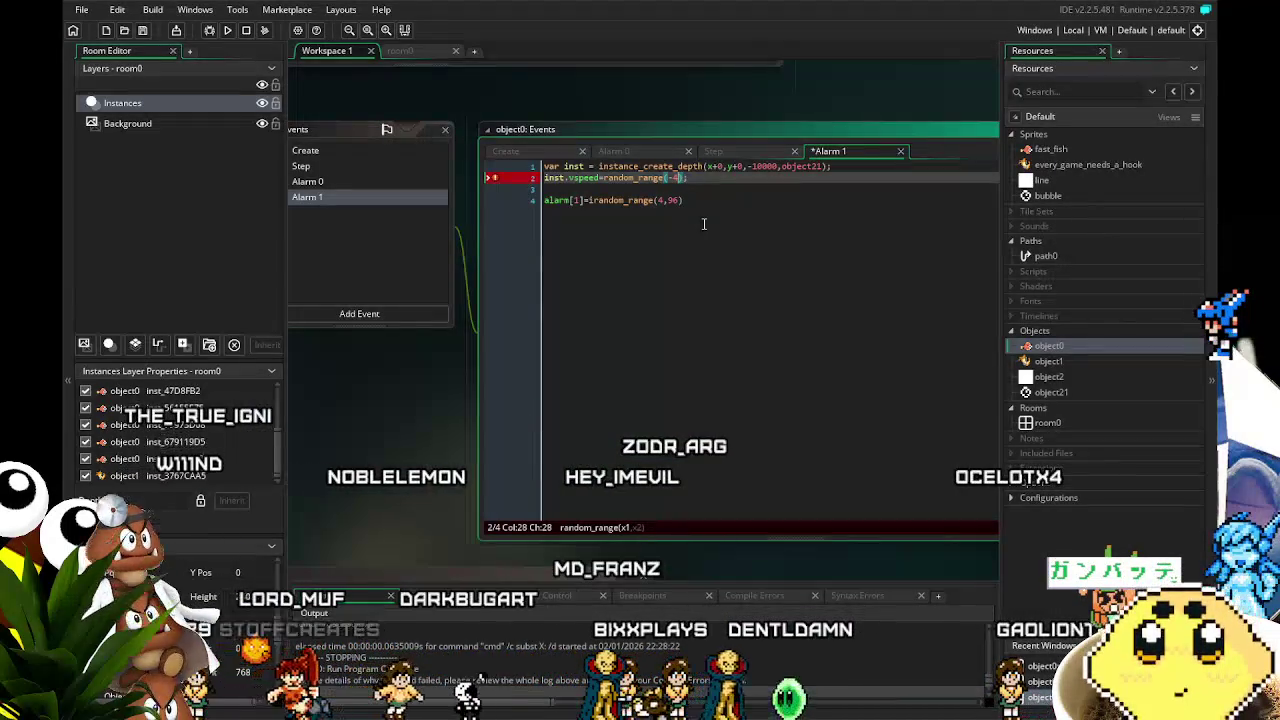
{"action": "type", "text": ","}
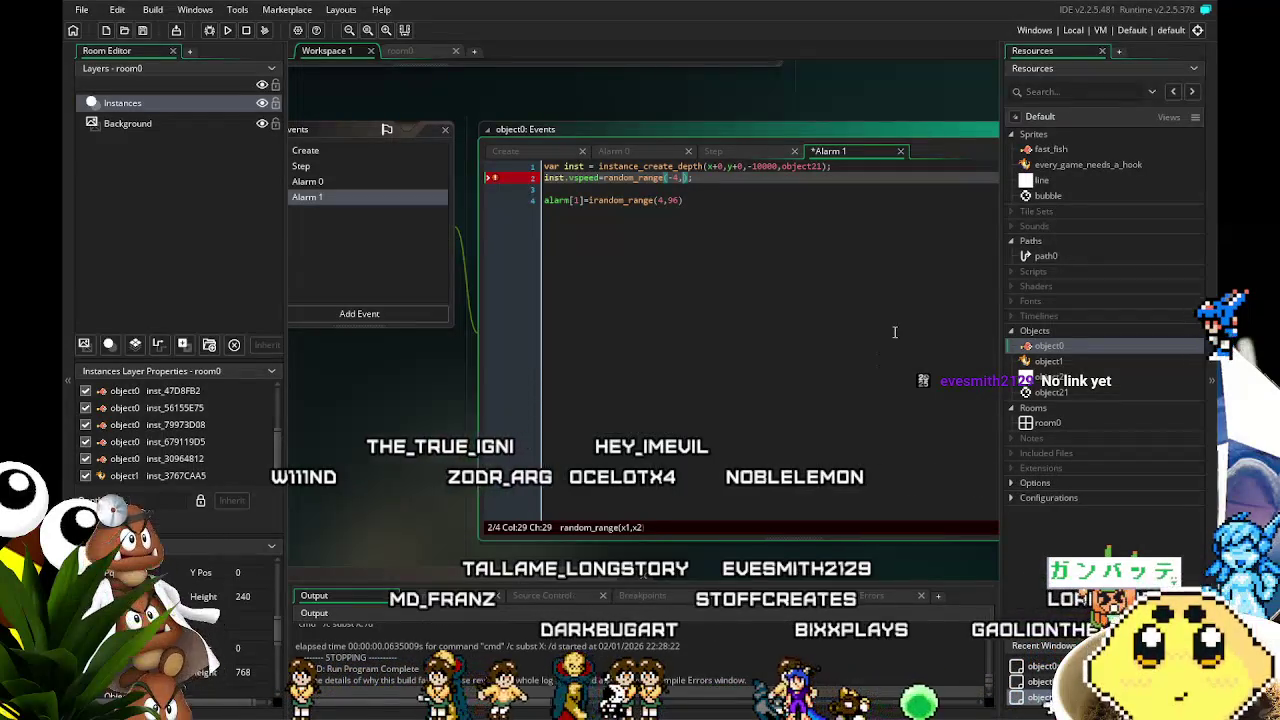
Step: Complete the arguments as random_range(-4,-0.2) and save the Alarm 1 code
{"action": "left_click", "coordinate": [624, 396]}
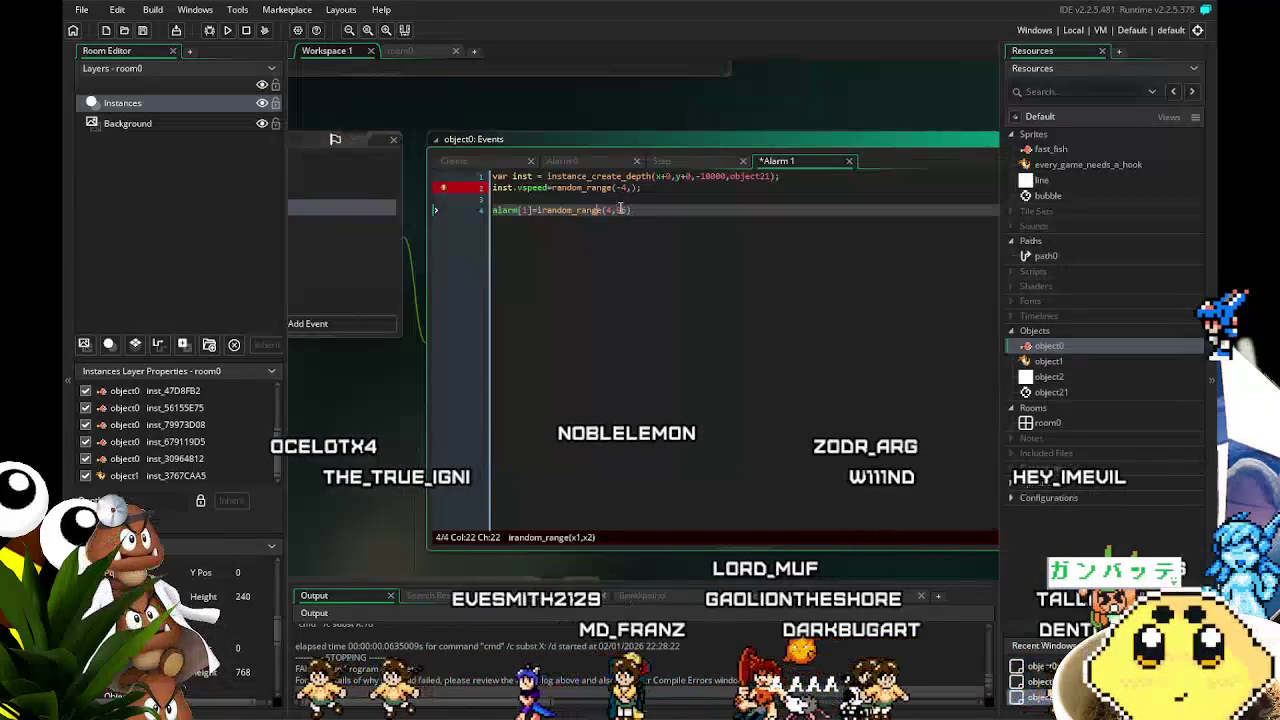
{"action": "left_click", "coordinate": [614, 209]}
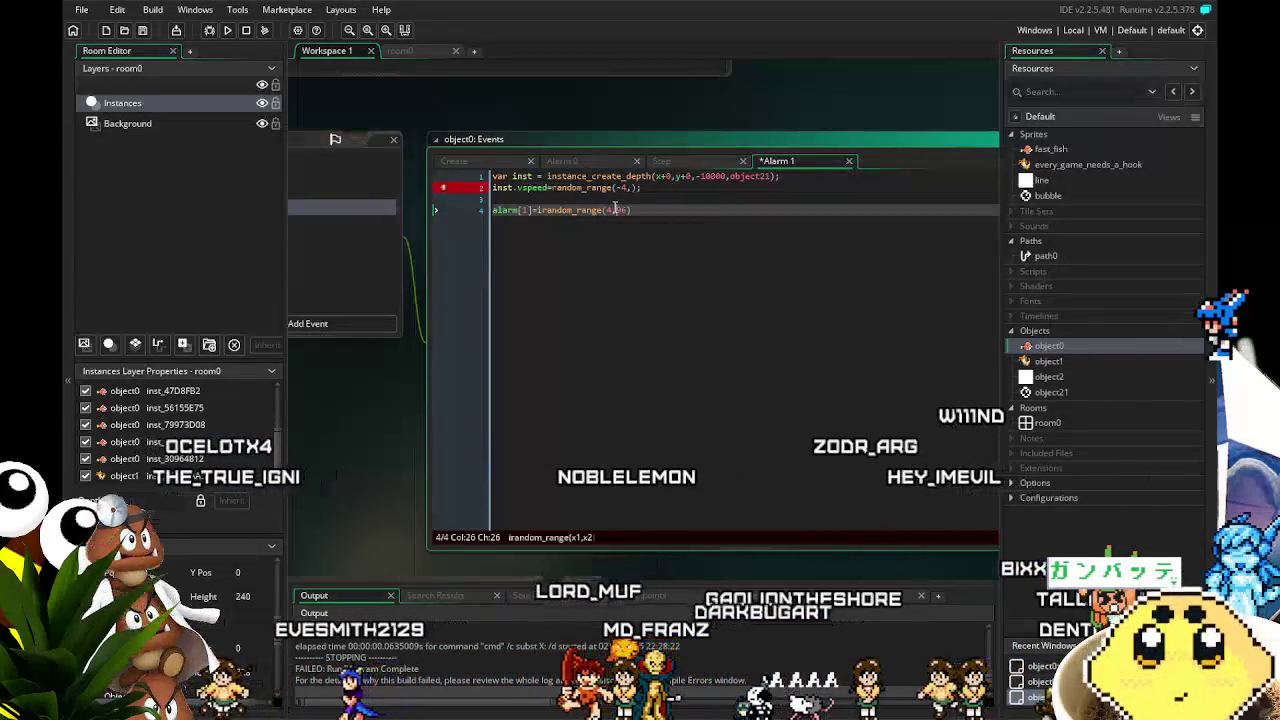
{"action": "left_click", "coordinate": [625, 187]}
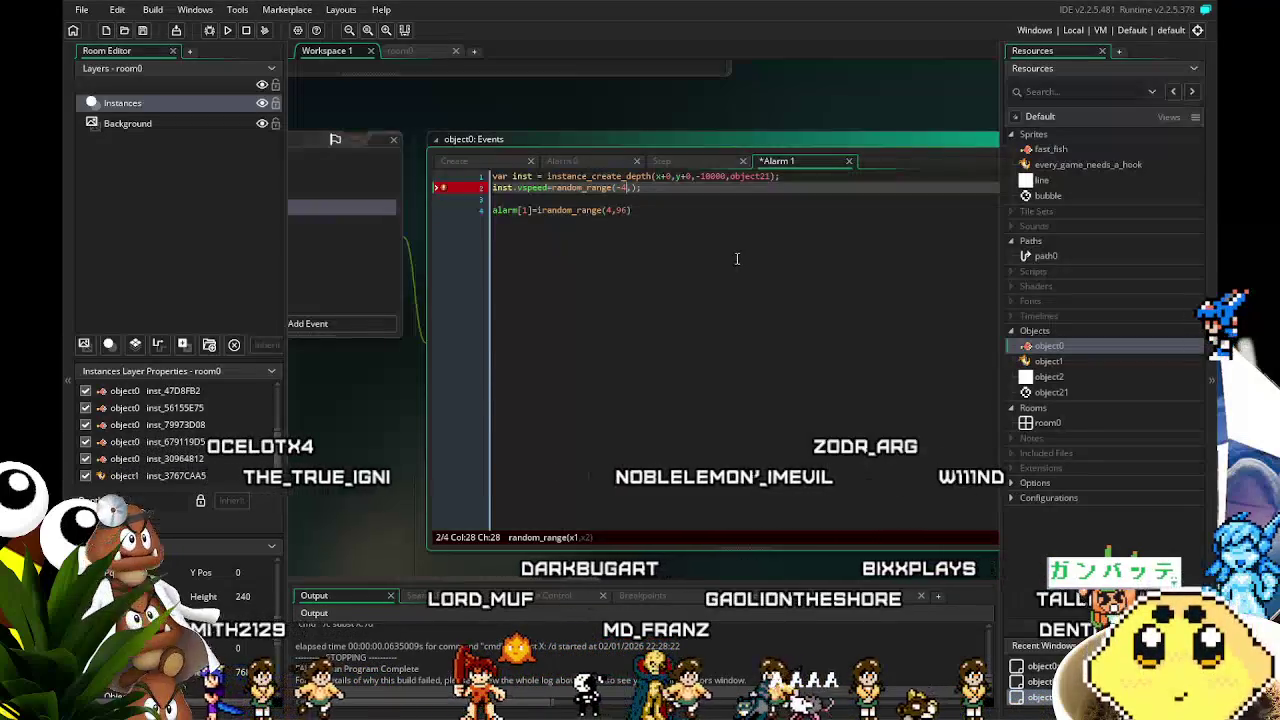
{"action": "type", "text": ","}
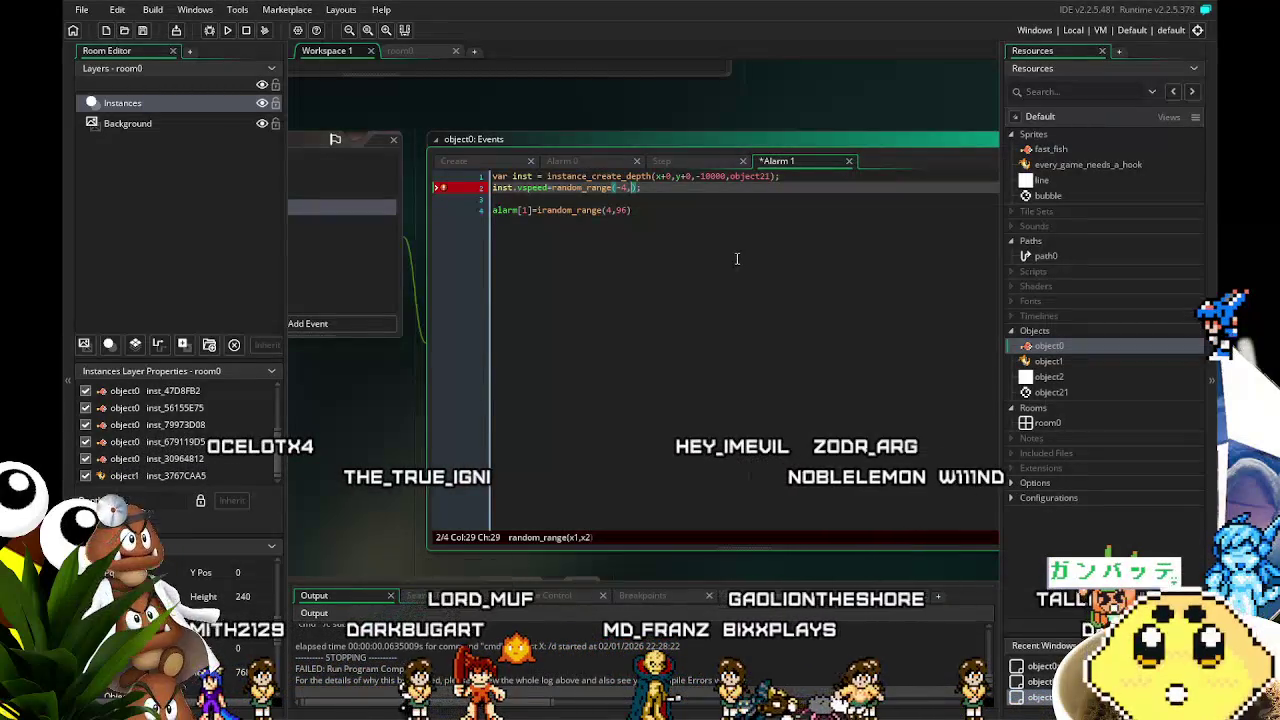
{"action": "key", "text": "BackSpace"}
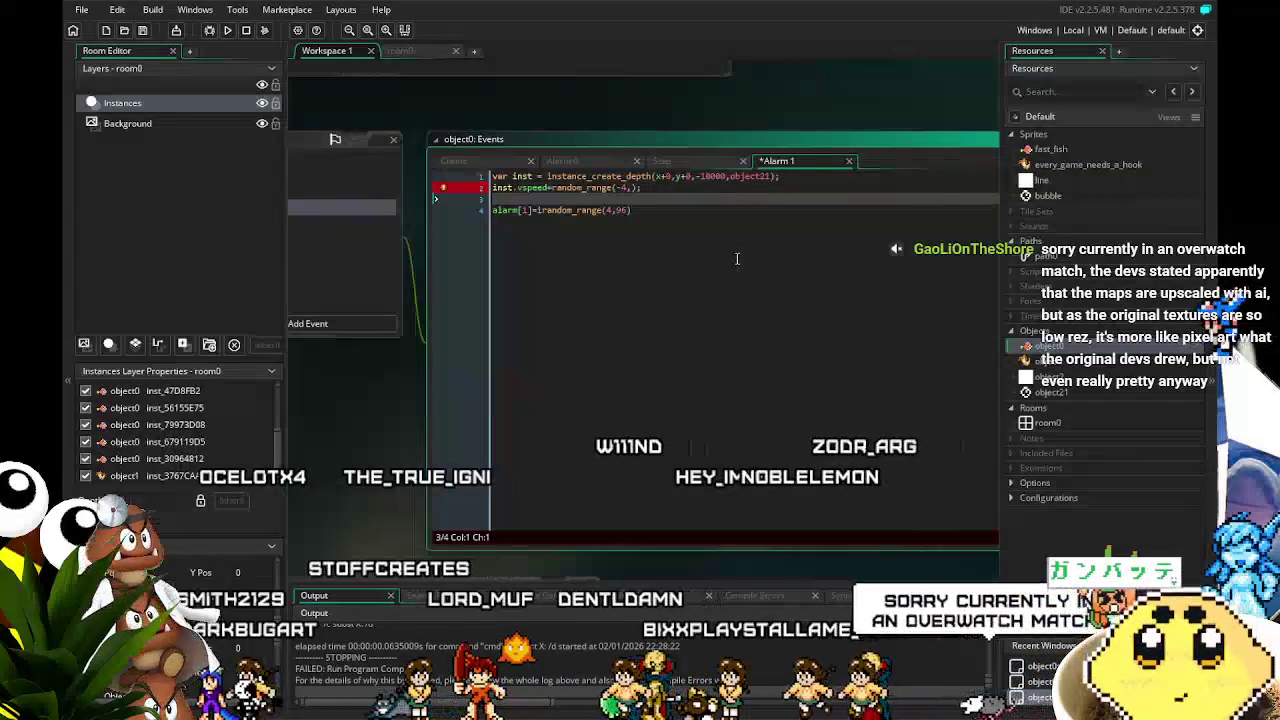
{"action": "type", "text": ","}
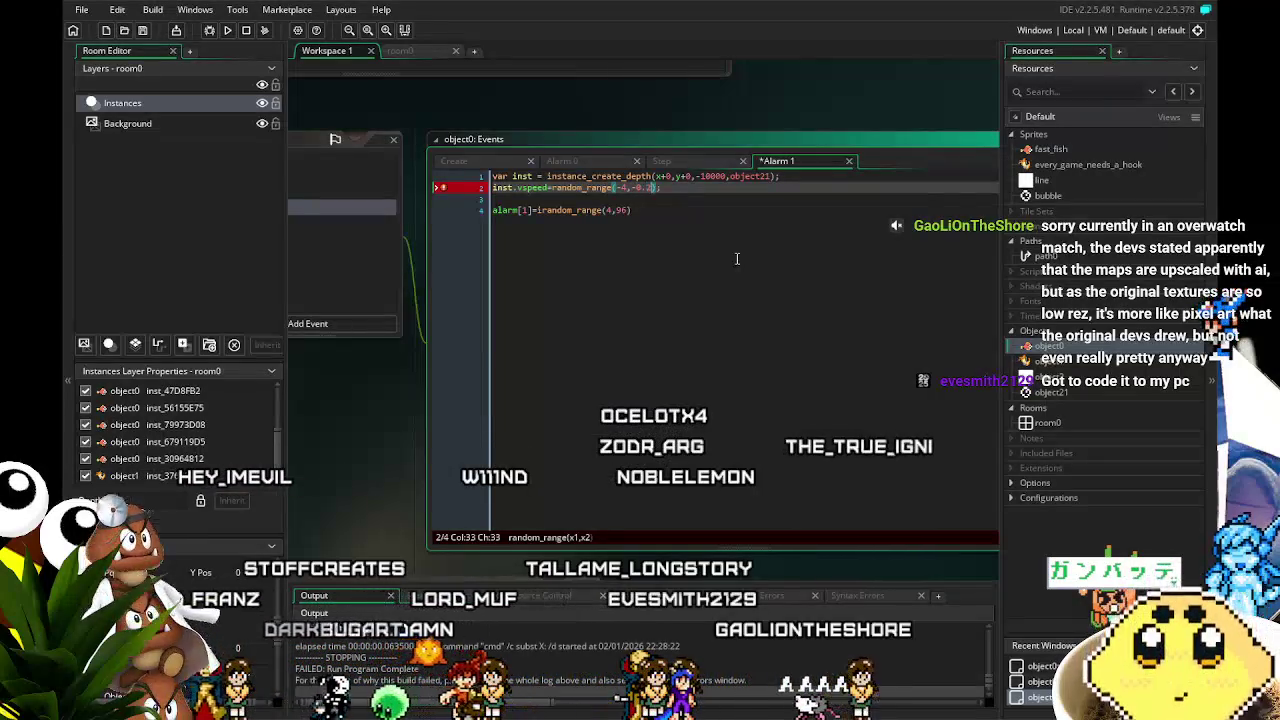
{"action": "key", "text": "Down"}
{"action": "key", "text": "Down"}
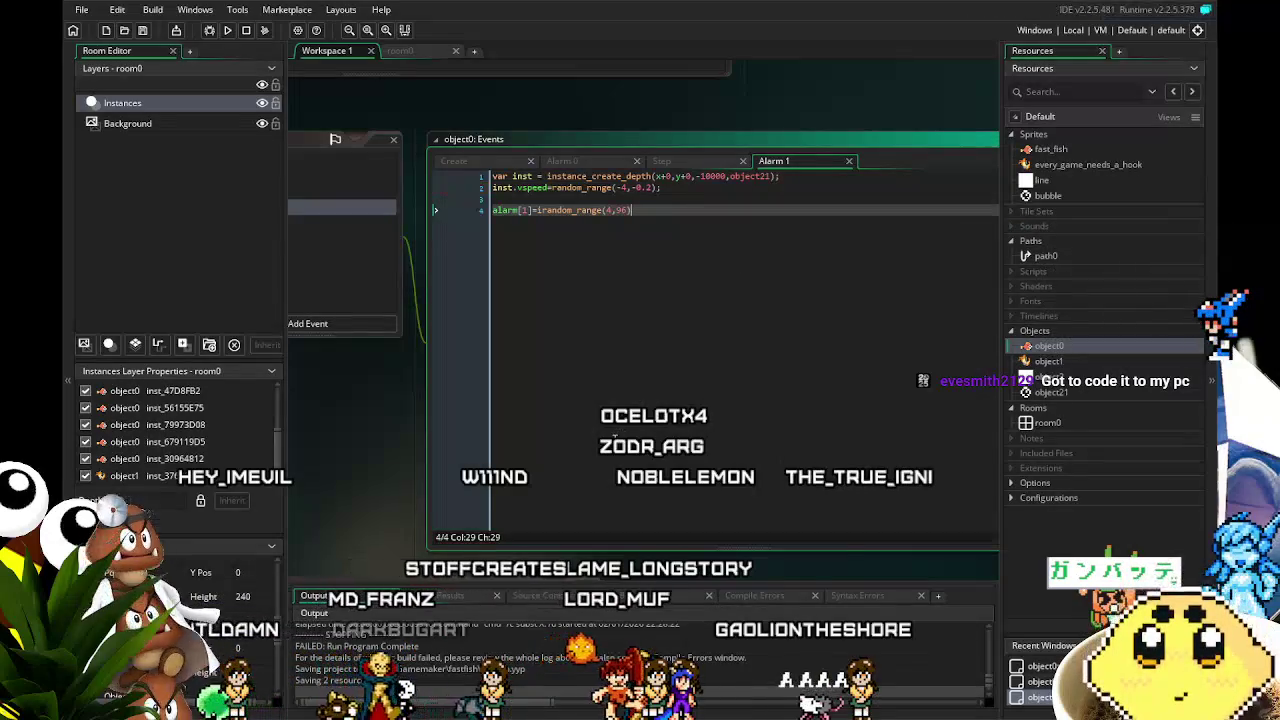
{"action": "key", "text": "Left"}
{"action": "key", "text": "Left"}
{"action": "key", "text": "Left"}
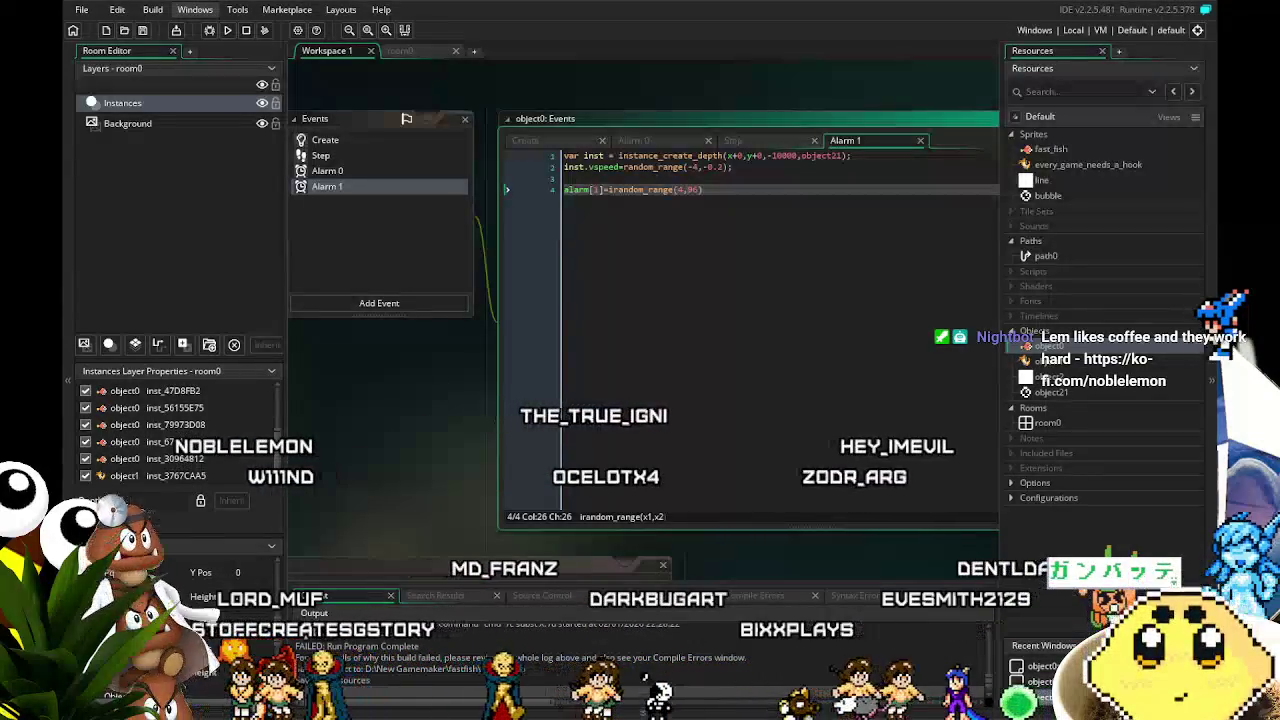
{"action": "left_click", "coordinate": [143, 31]}
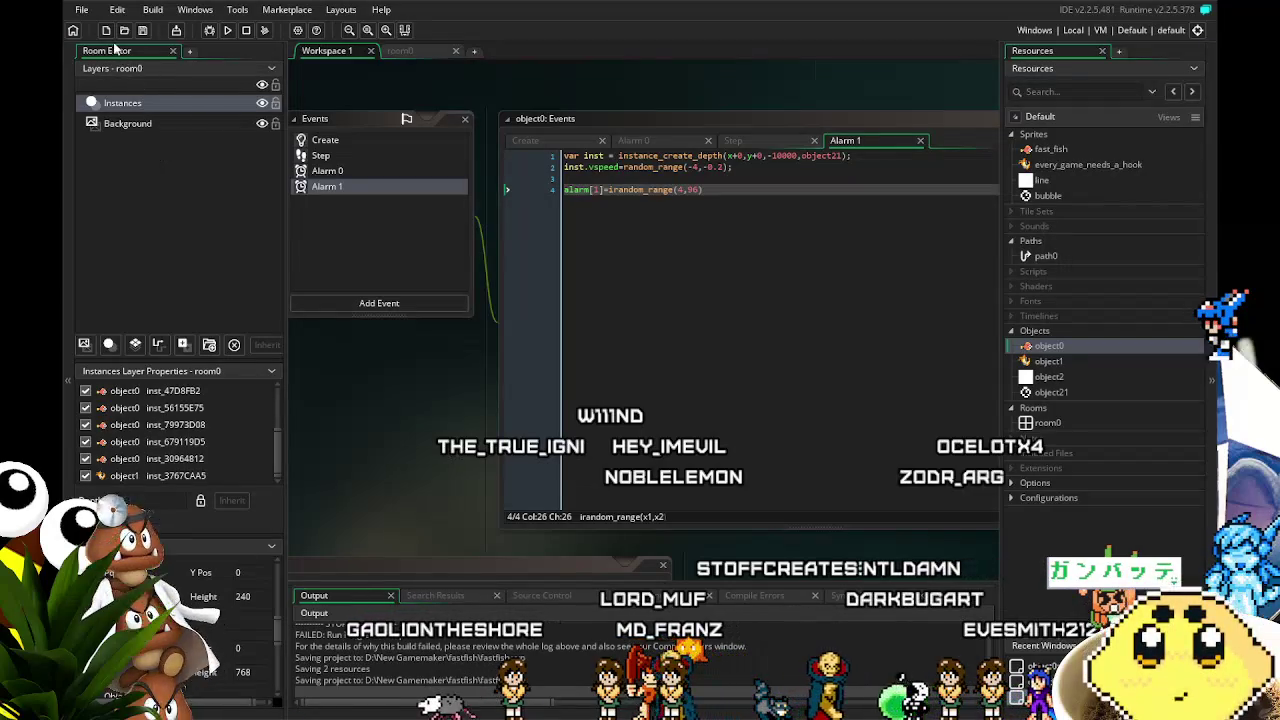
{"action": "mouse_move", "coordinate": [354, 380]}
{"action": "left_mouse_down"}
{"action": "mouse_move", "coordinate": [420, 387]}
{"action": "mouse_move", "coordinate": [351, 390]}
{"action": "left_mouse_up"}
{"action": "mouse_move", "coordinate": [686, 583]}
{"action": "left_mouse_down"}
{"action": "mouse_move", "coordinate": [713, 537]}
{"action": "mouse_move", "coordinate": [672, 531]}
{"action": "mouse_move", "coordinate": [621, 574]}
{"action": "left_mouse_up"}
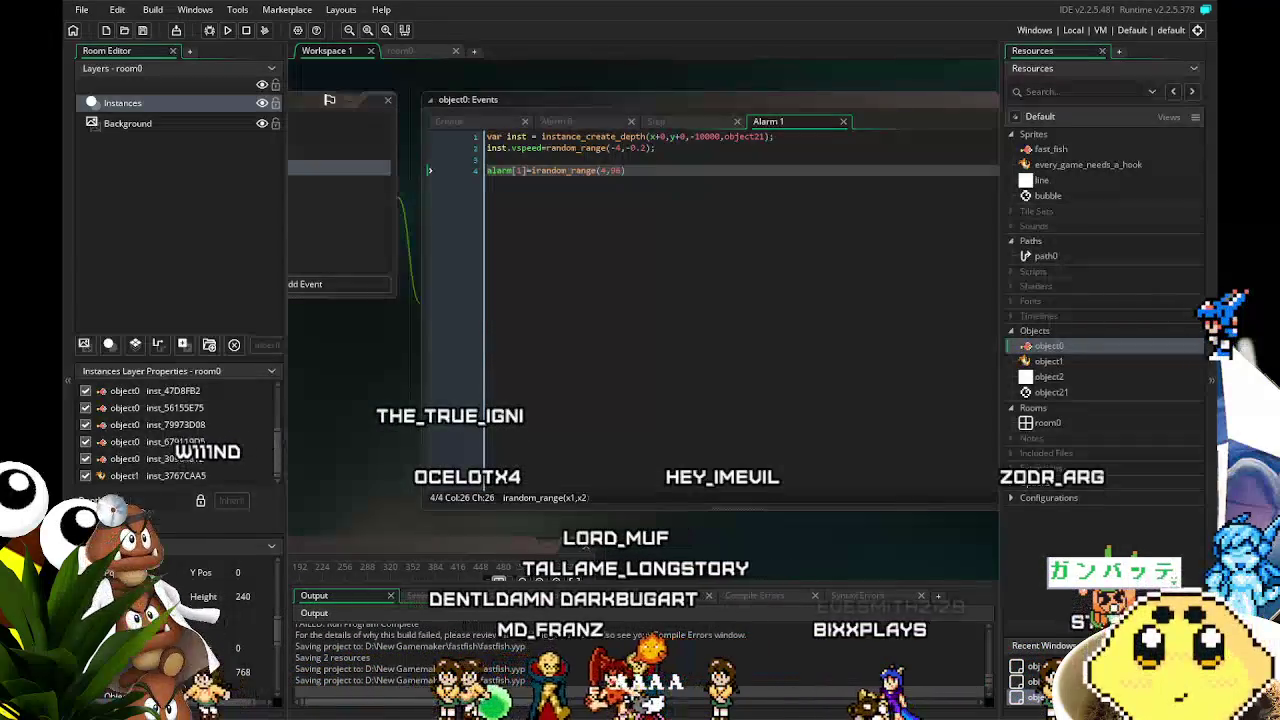
{"action": "mouse_move", "coordinate": [331, 390]}
{"action": "left_mouse_down"}
{"action": "mouse_move", "coordinate": [388, 360]}
{"action": "mouse_move", "coordinate": [375, 376]}
{"action": "left_mouse_up"}
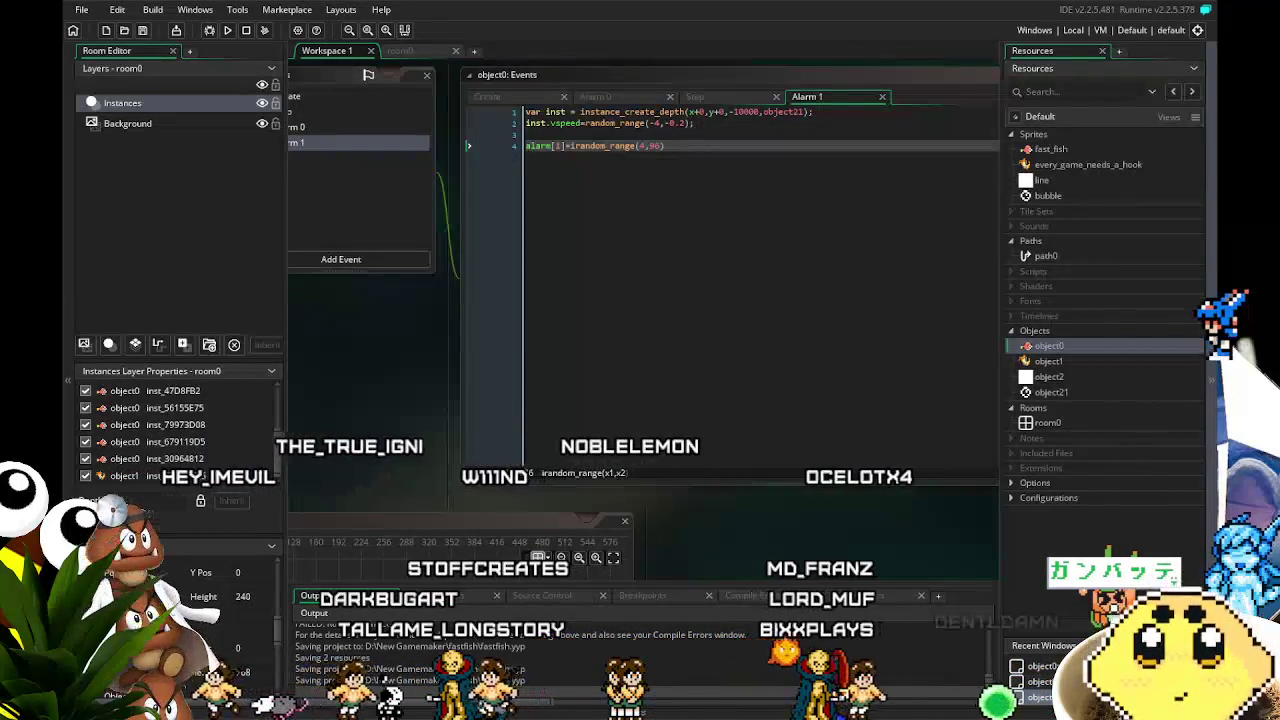
{"action": "scroll", "coordinate": [404, 487], "scroll_direction": "left", "scroll_amount": 3}
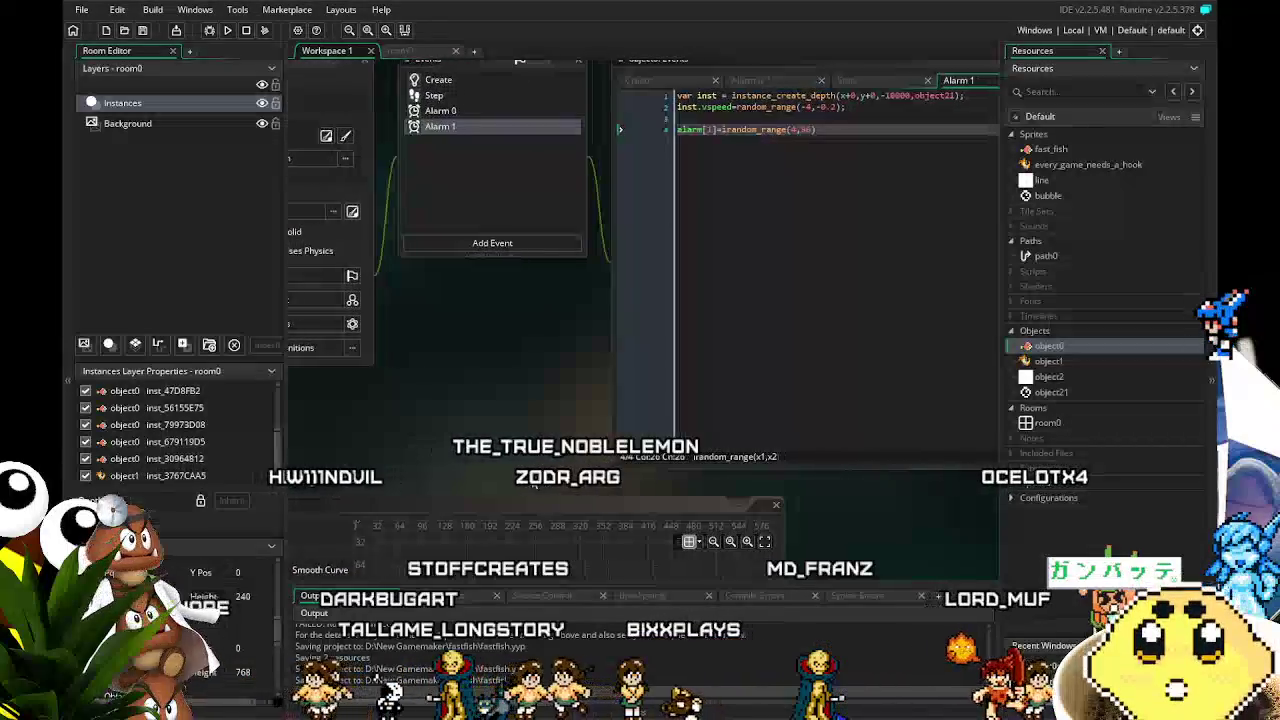
{"action": "left_click_drag", "start_coordinate": [466, 486], "coordinate": [593, 485]}
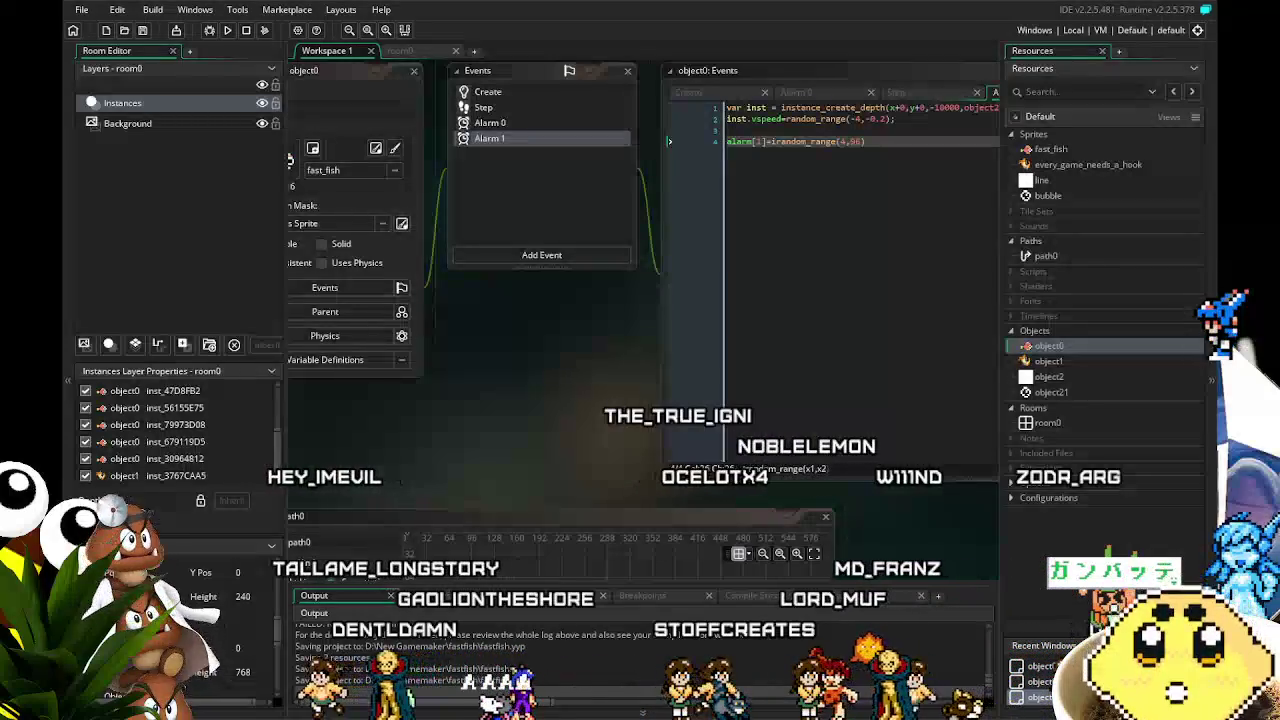
{"action": "mouse_move", "coordinate": [495, 395]}
{"action": "left_mouse_down"}
{"action": "mouse_move", "coordinate": [619, 399]}
{"action": "mouse_move", "coordinate": [481, 415]}
{"action": "mouse_move", "coordinate": [501, 446]}
{"action": "left_mouse_up"}
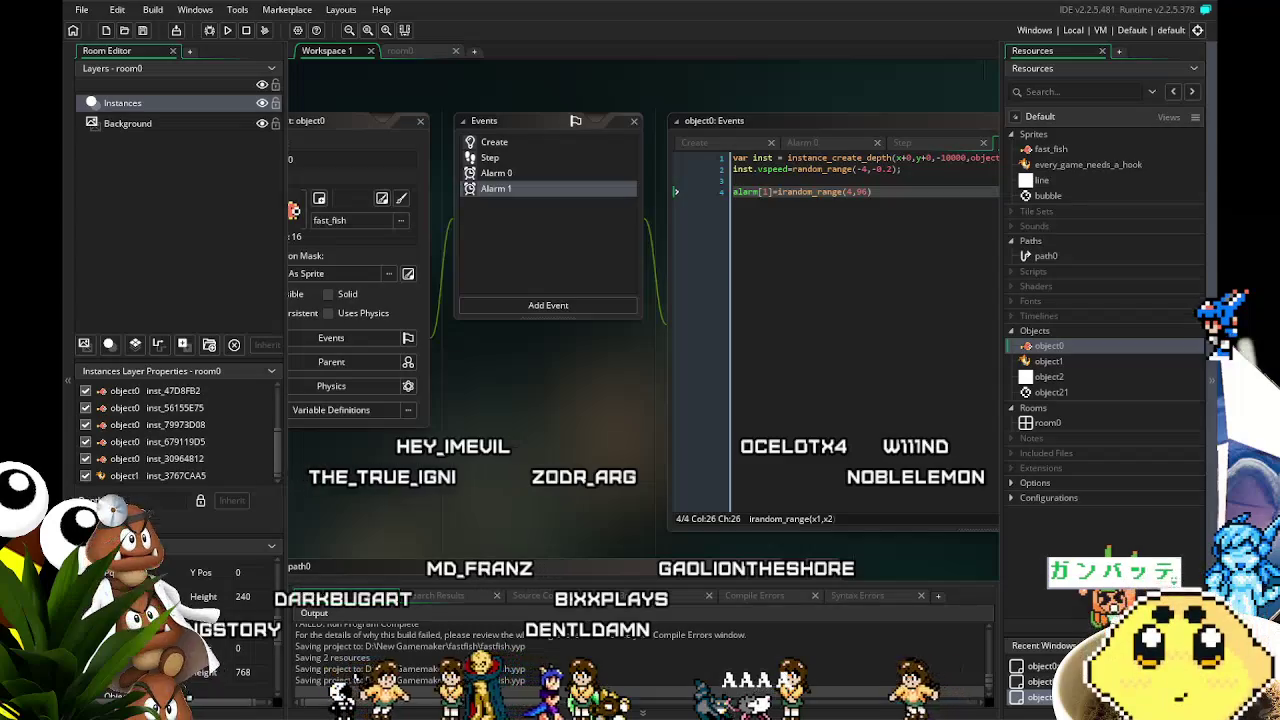
Step: Pan and scroll past the path, sprite and object editors to bring object0's editor into view
{"action": "mouse_move", "coordinate": [619, 514]}
{"action": "left_mouse_down"}
{"action": "mouse_move", "coordinate": [371, 473]}
{"action": "mouse_move", "coordinate": [551, 453]}
{"action": "left_mouse_up"}
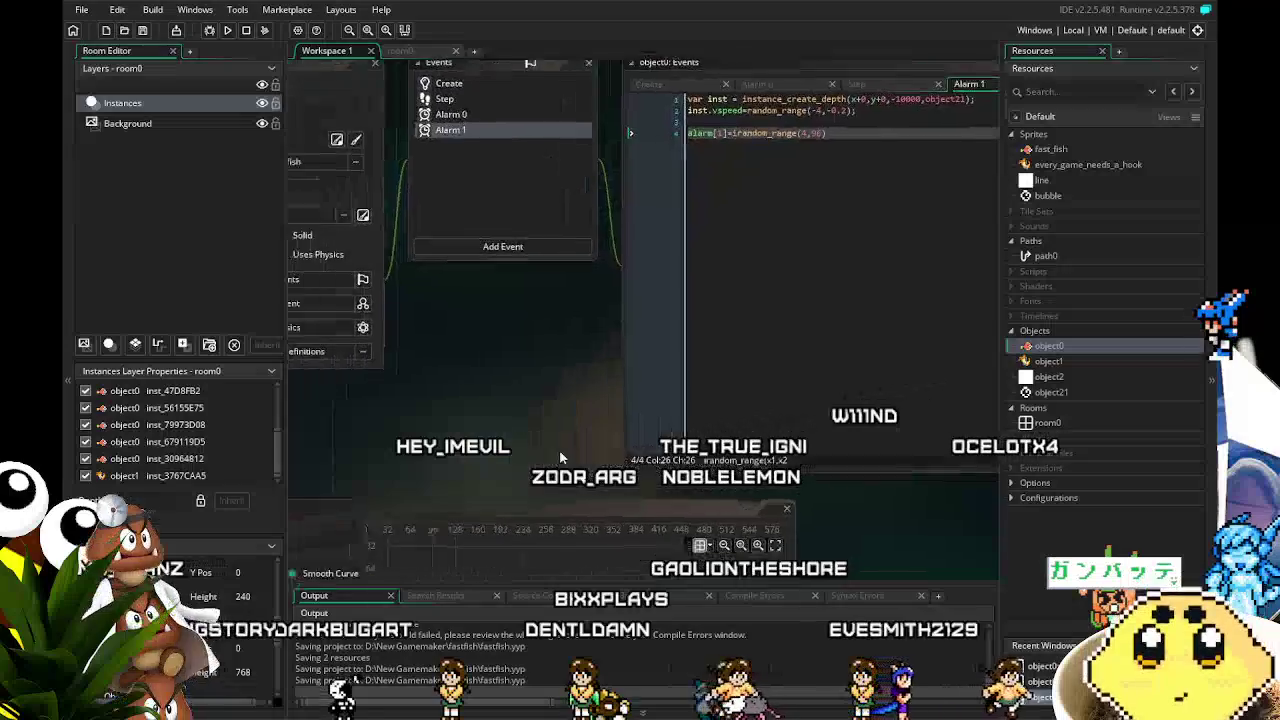
{"action": "mouse_move", "coordinate": [470, 284]}
{"action": "left_mouse_down"}
{"action": "mouse_move", "coordinate": [455, 398]}
{"action": "mouse_move", "coordinate": [867, 494]}
{"action": "mouse_move", "coordinate": [650, 402]}
{"action": "mouse_move", "coordinate": [728, 421]}
{"action": "mouse_move", "coordinate": [612, 433]}
{"action": "mouse_move", "coordinate": [707, 524]}
{"action": "mouse_move", "coordinate": [790, 368]}
{"action": "left_mouse_up"}
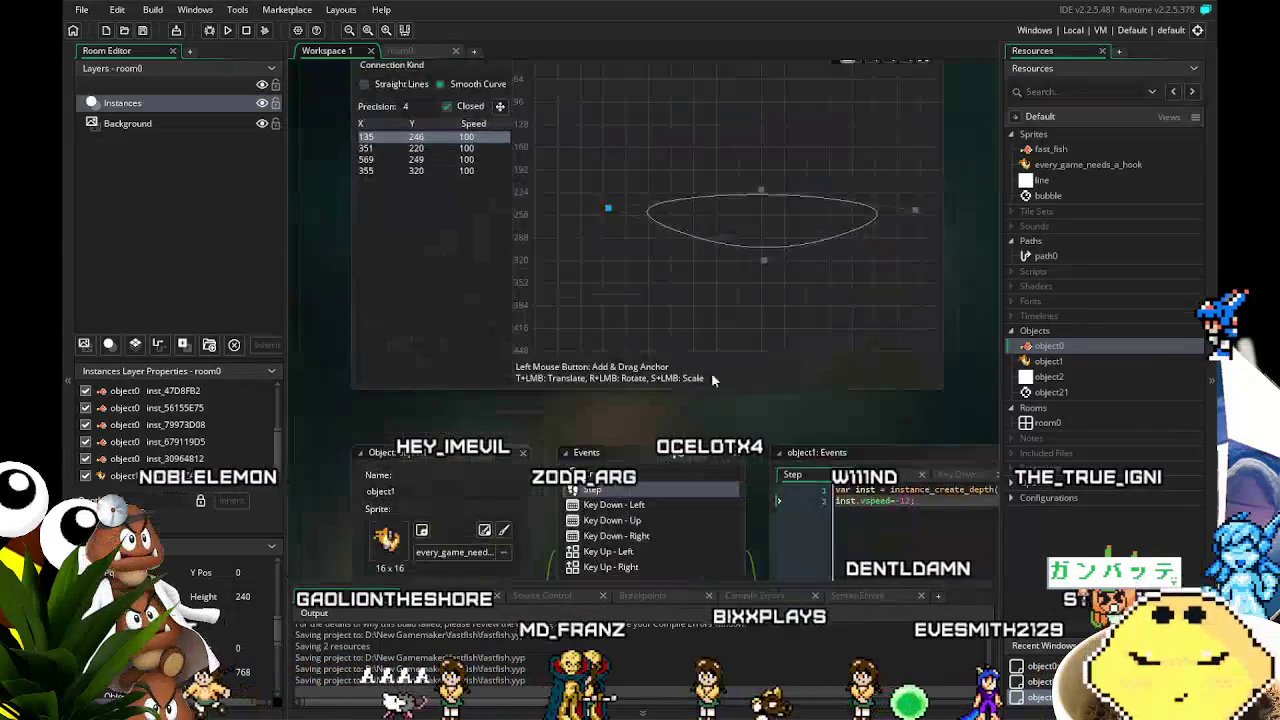
{"action": "scroll", "coordinate": [408, 326], "scroll_direction": "down", "scroll_amount": 5}
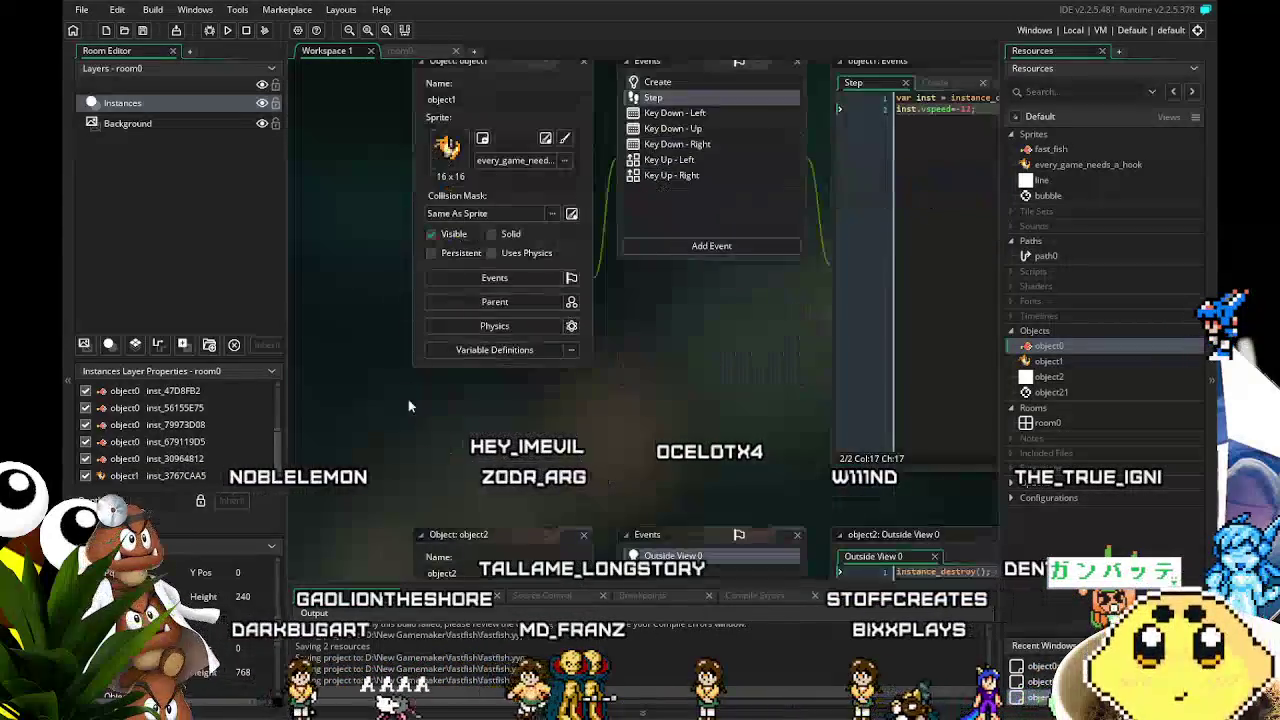
{"action": "left_click_drag", "start_coordinate": [749, 421], "coordinate": [623, 439]}
{"action": "scroll", "coordinate": [609, 463], "scroll_direction": "up", "scroll_amount": 2}
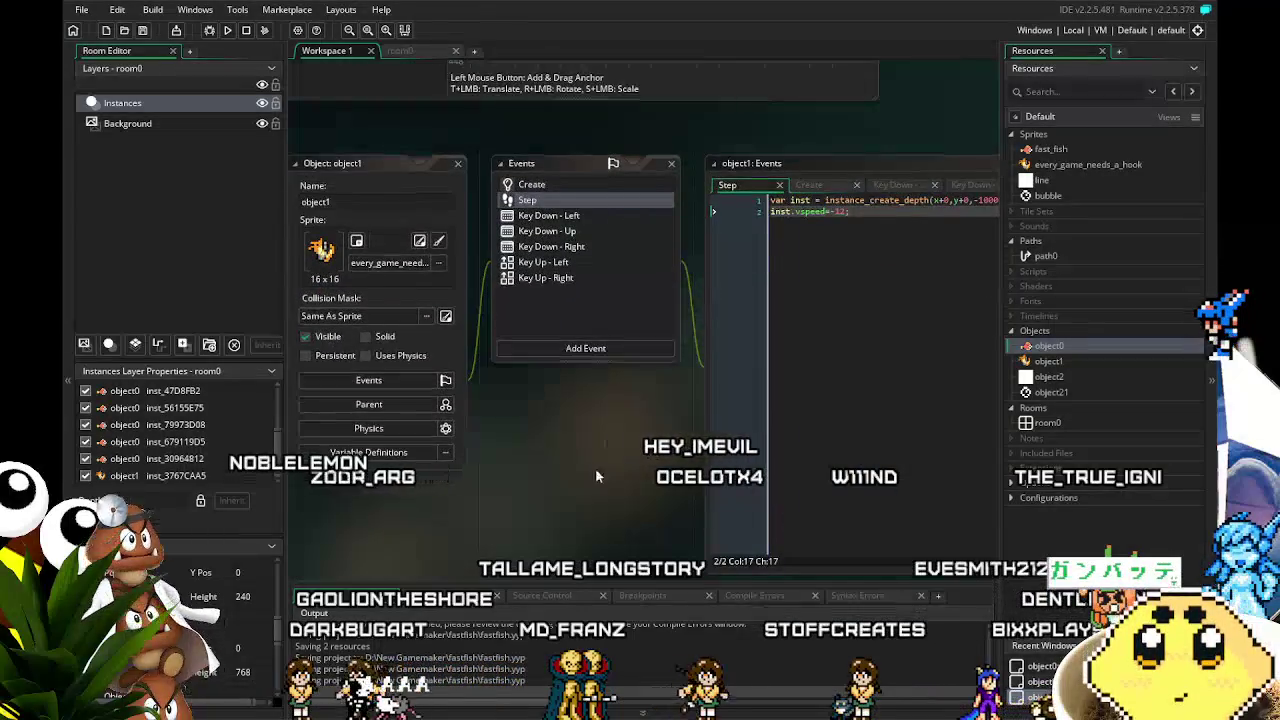
{"action": "scroll", "coordinate": [665, 422], "scroll_direction": "down", "scroll_amount": 3}
{"action": "scroll", "coordinate": [665, 430], "scroll_direction": "down", "scroll_amount": 8}
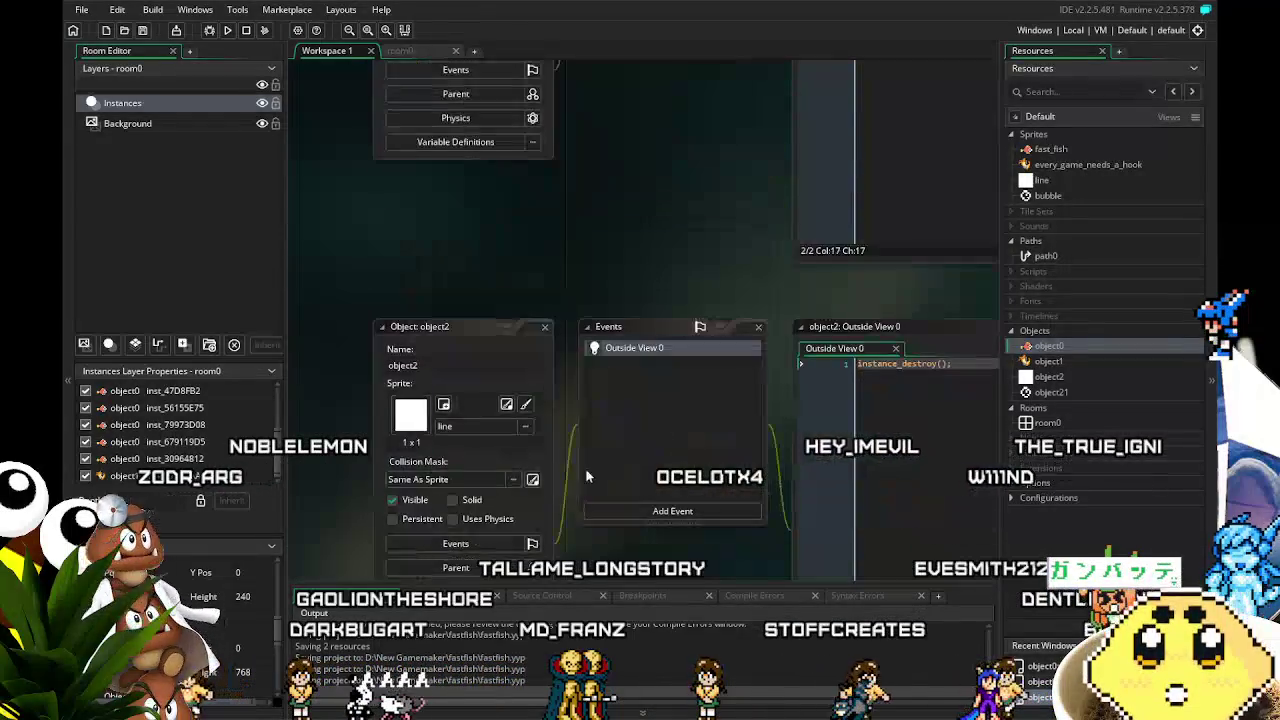
{"action": "scroll", "coordinate": [368, 505], "scroll_direction": "down", "scroll_amount": 8}
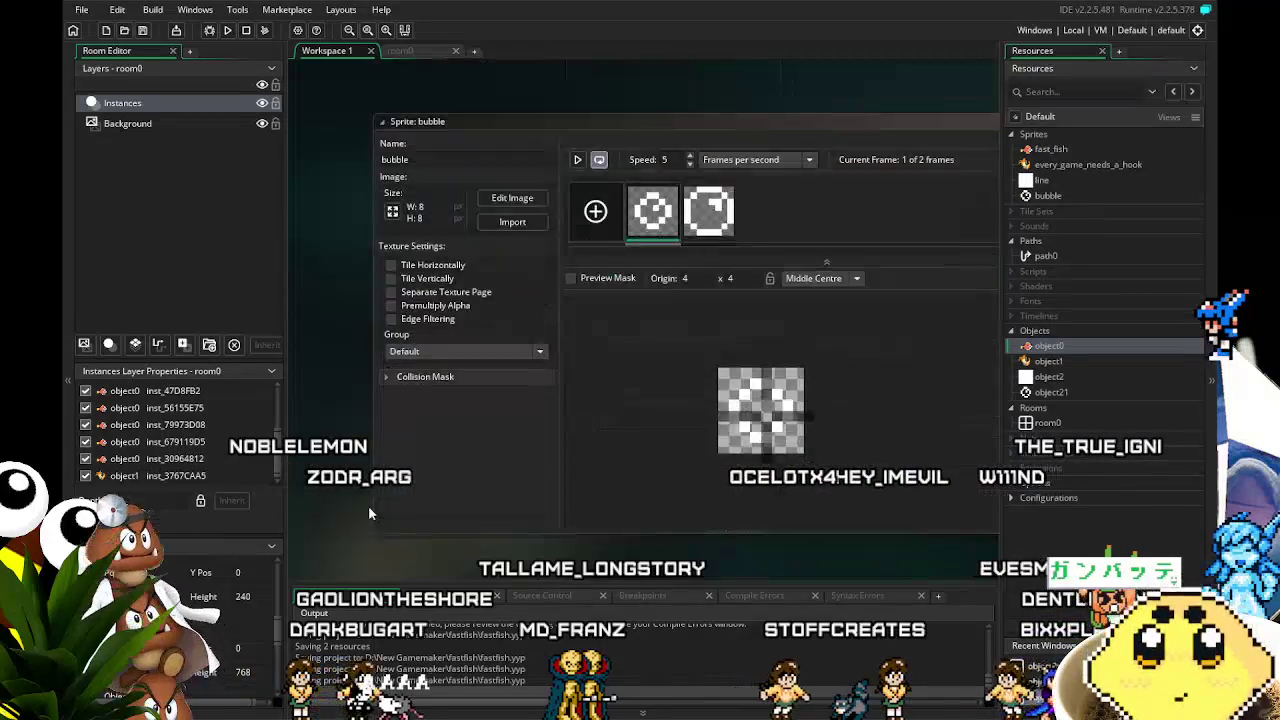
{"action": "scroll", "coordinate": [368, 505], "scroll_direction": "down", "scroll_amount": 5}
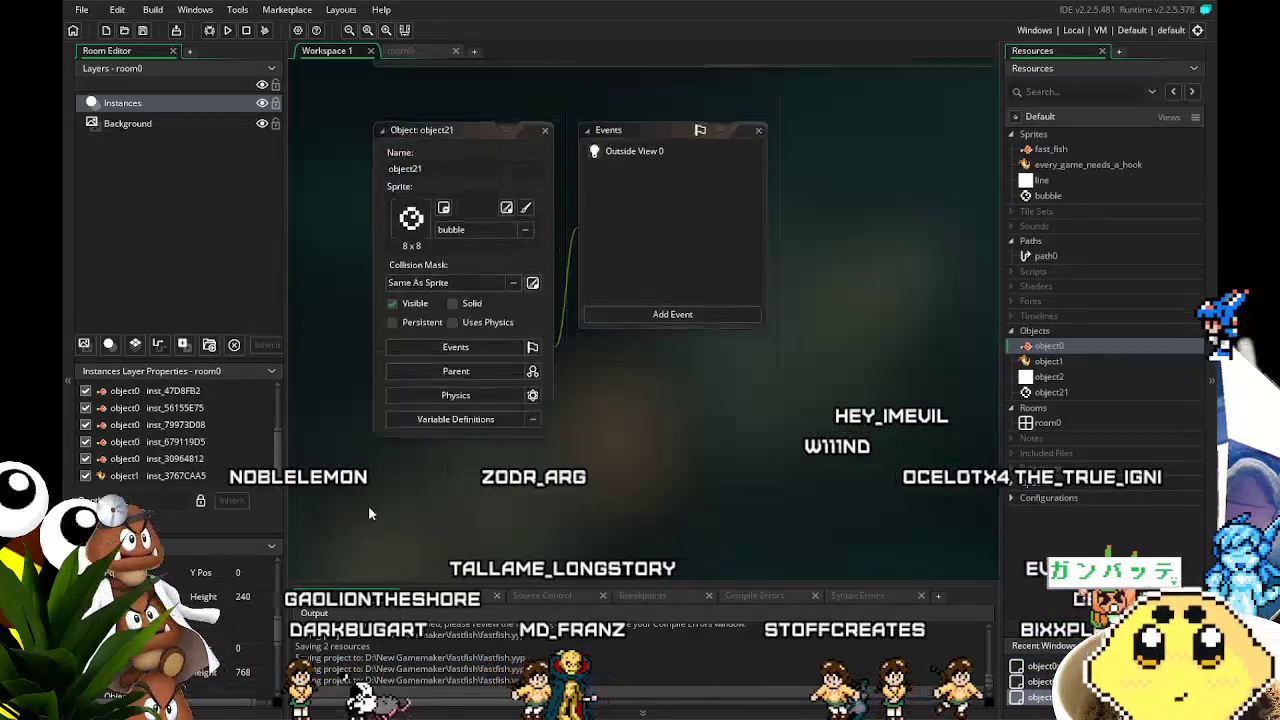
{"action": "scroll", "coordinate": [368, 505], "scroll_direction": "up", "scroll_amount": 15}
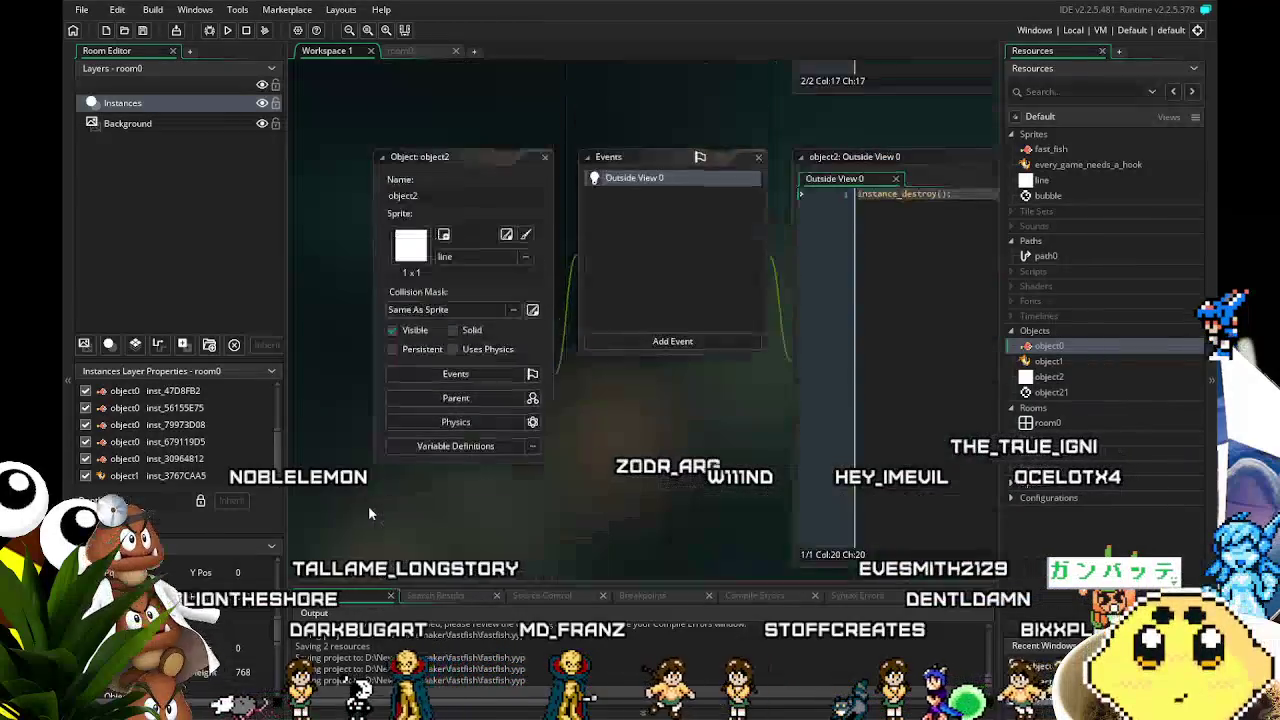
{"action": "scroll", "coordinate": [368, 505], "scroll_direction": "up", "scroll_amount": 10}
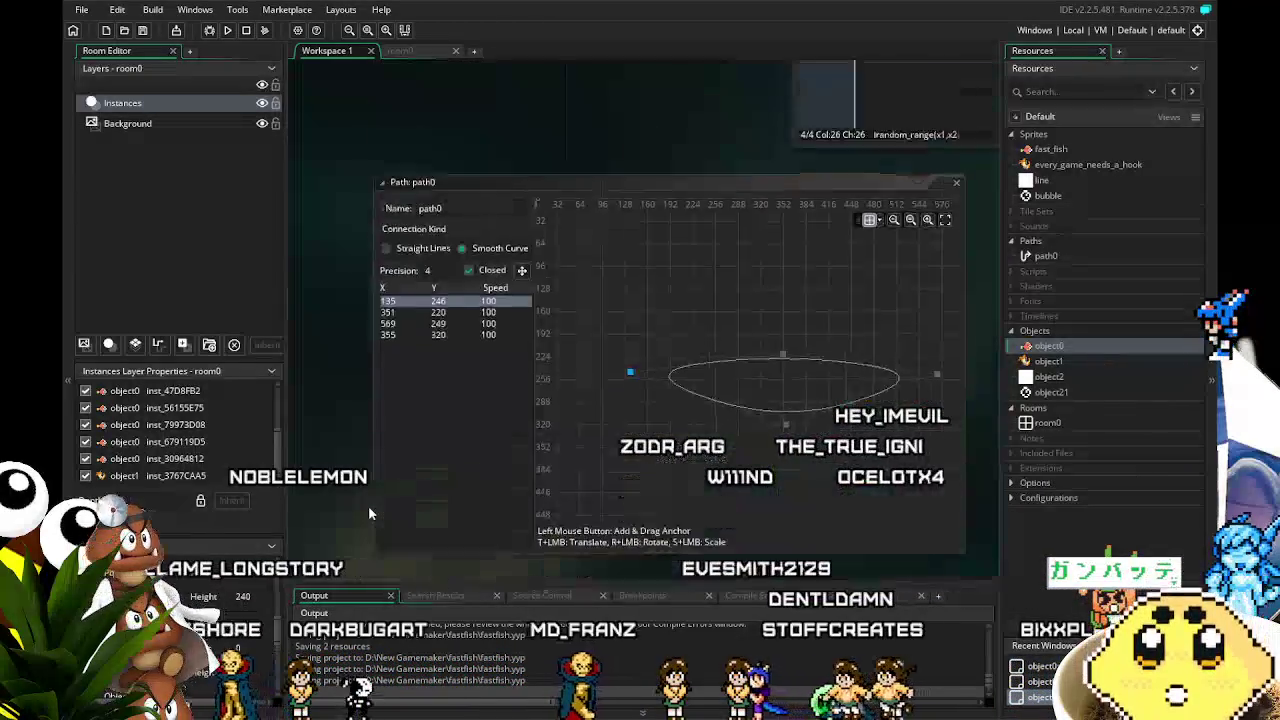
{"action": "scroll", "coordinate": [368, 505], "scroll_direction": "up", "scroll_amount": 8}
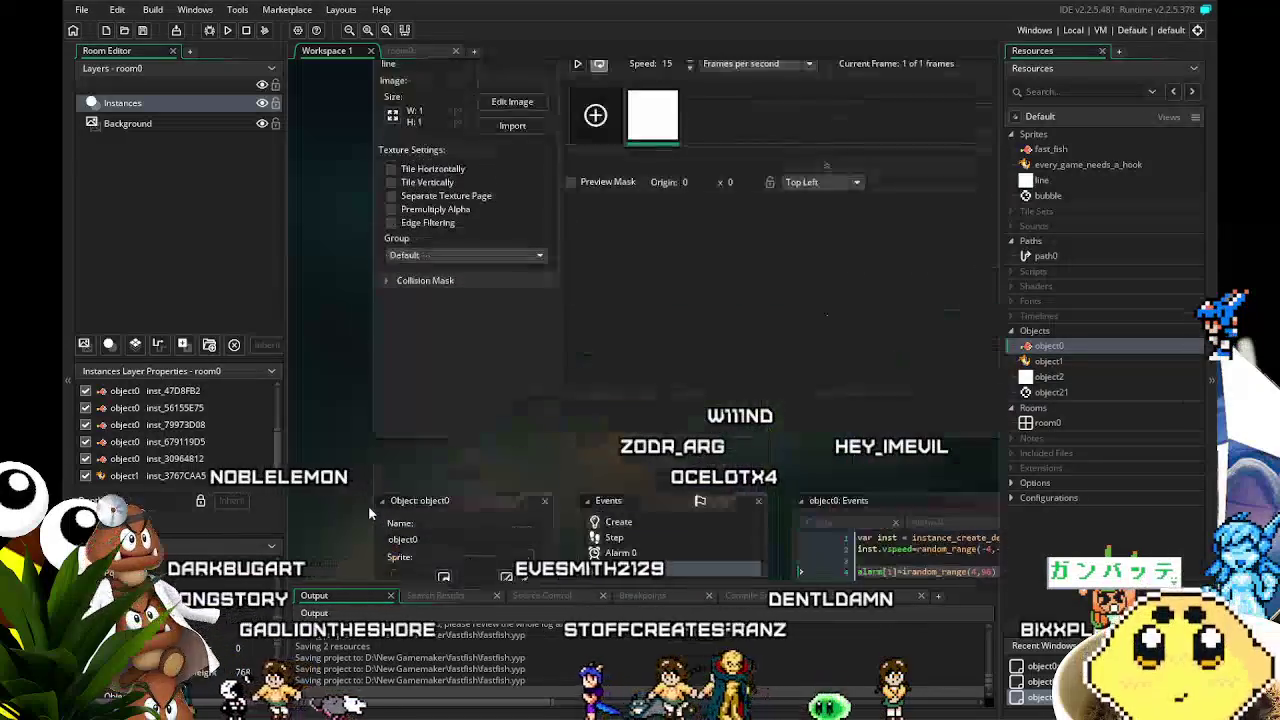
{"action": "scroll", "coordinate": [368, 505], "scroll_direction": "up", "scroll_amount": 3}
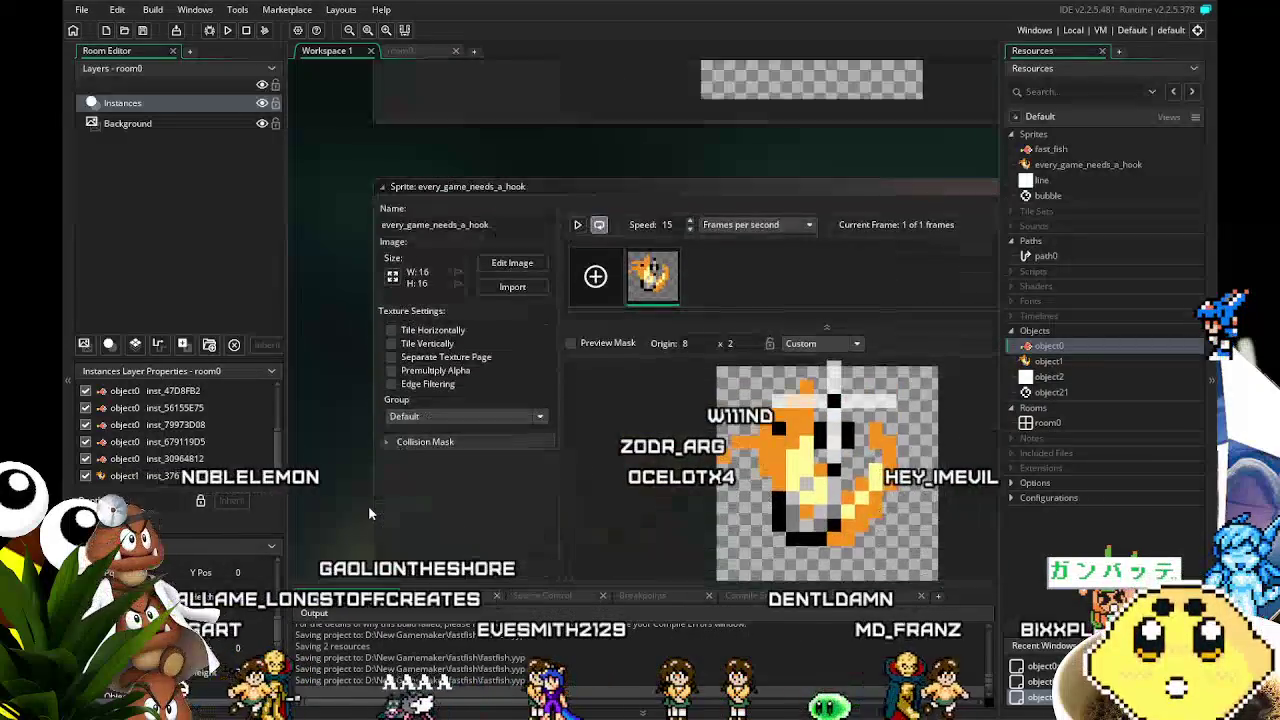
{"action": "scroll", "coordinate": [356, 490], "scroll_direction": "up", "scroll_amount": 4}
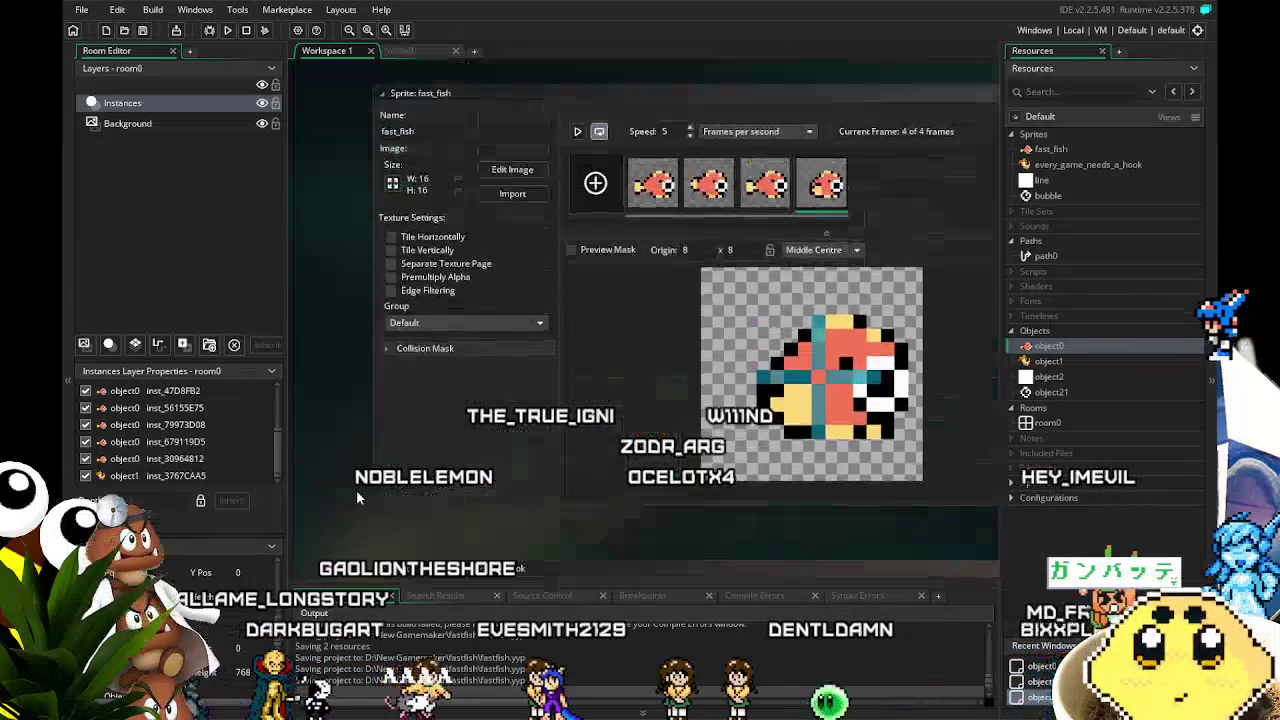
{"action": "scroll", "coordinate": [356, 490], "scroll_direction": "up", "scroll_amount": 2}
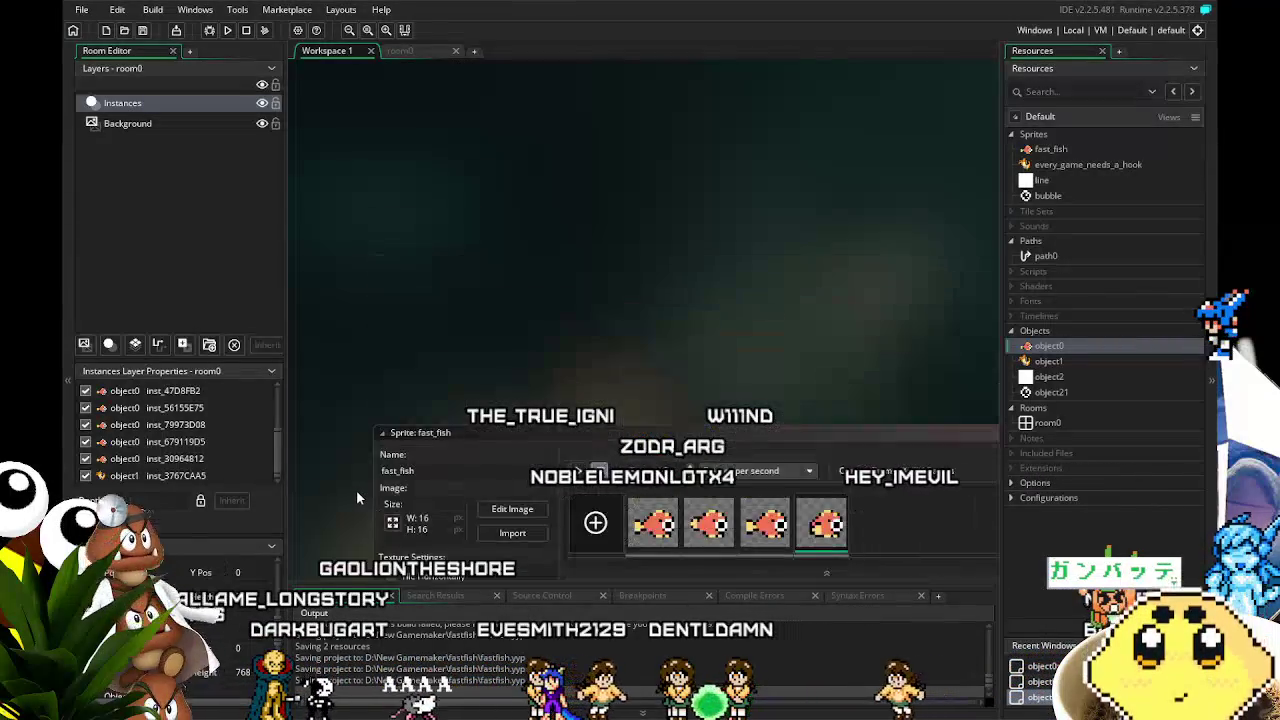
{"action": "scroll", "coordinate": [356, 490], "scroll_direction": "down", "scroll_amount": 7}
{"action": "scroll", "coordinate": [356, 490], "scroll_direction": "down", "scroll_amount": 8}
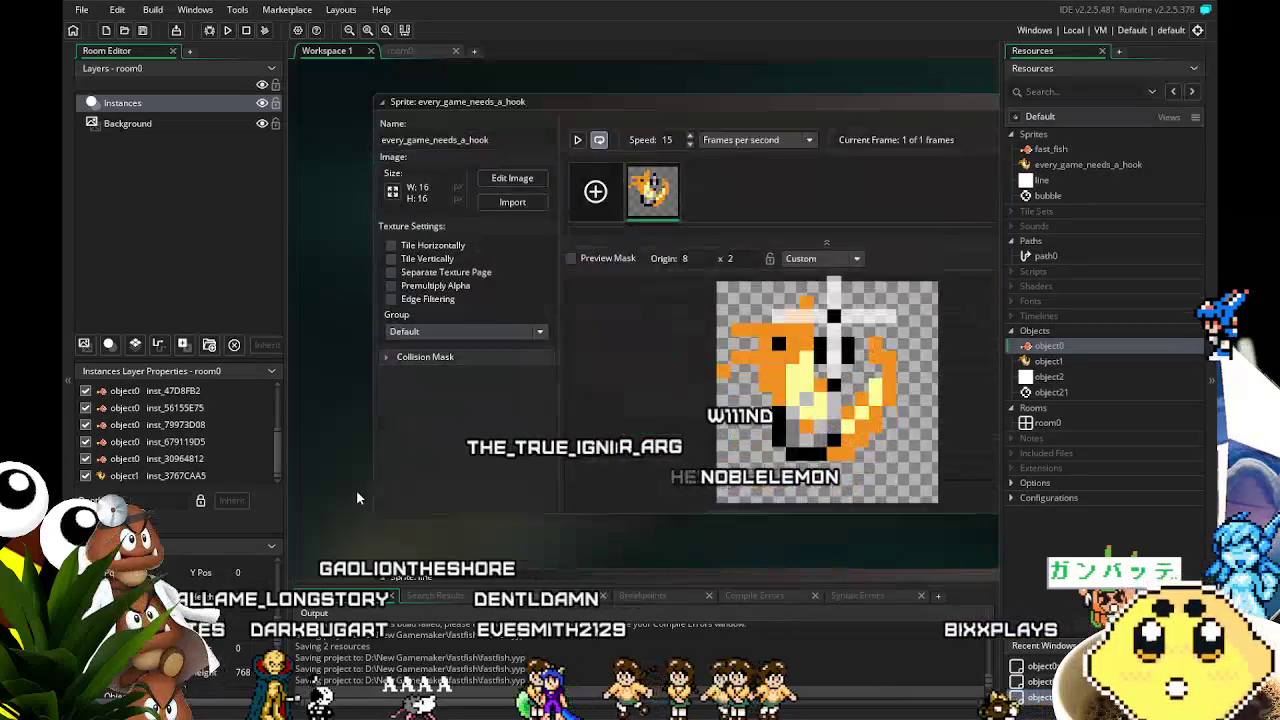
{"action": "scroll", "coordinate": [356, 490], "scroll_direction": "down", "scroll_amount": 4}
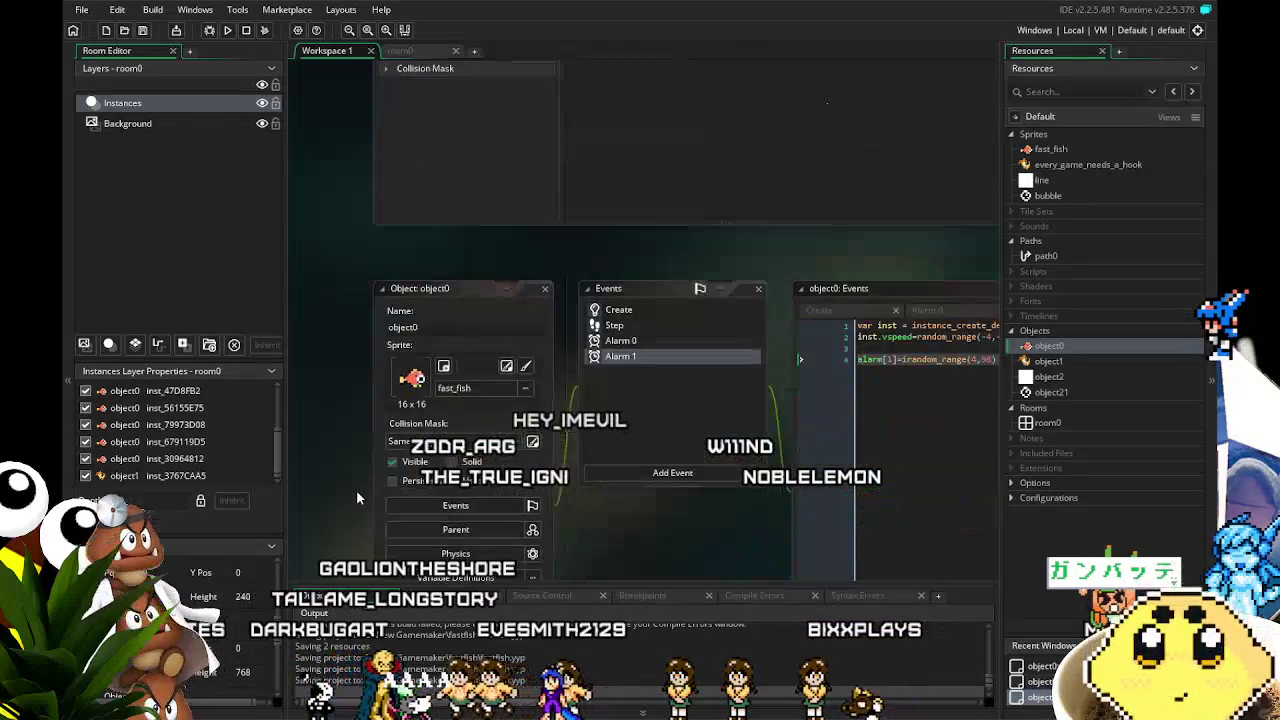
{"action": "scroll", "coordinate": [356, 490], "scroll_direction": "down", "scroll_amount": 4}
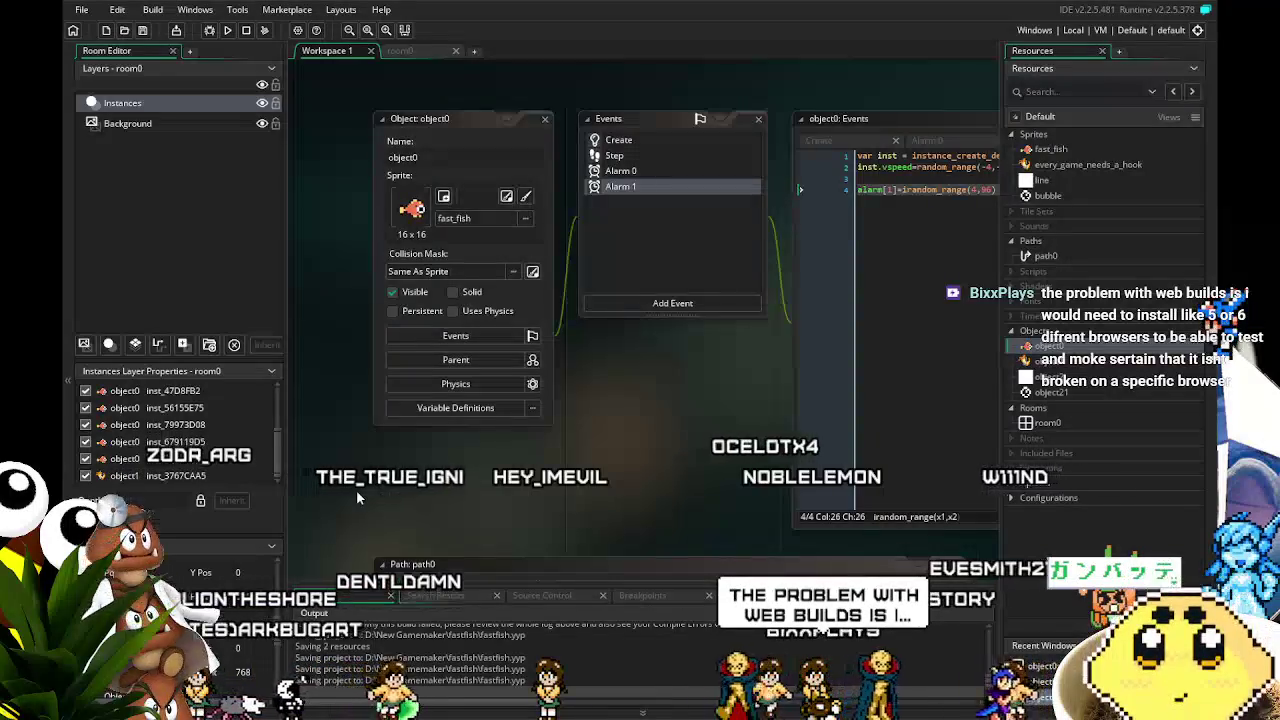
Step: Scroll the workspace down past object1 and object2 to the bubble sprite's editor
{"action": "scroll", "coordinate": [356, 490], "scroll_direction": "down", "scroll_amount": 5}
{"action": "scroll", "coordinate": [356, 490], "scroll_direction": "down", "scroll_amount": 3}
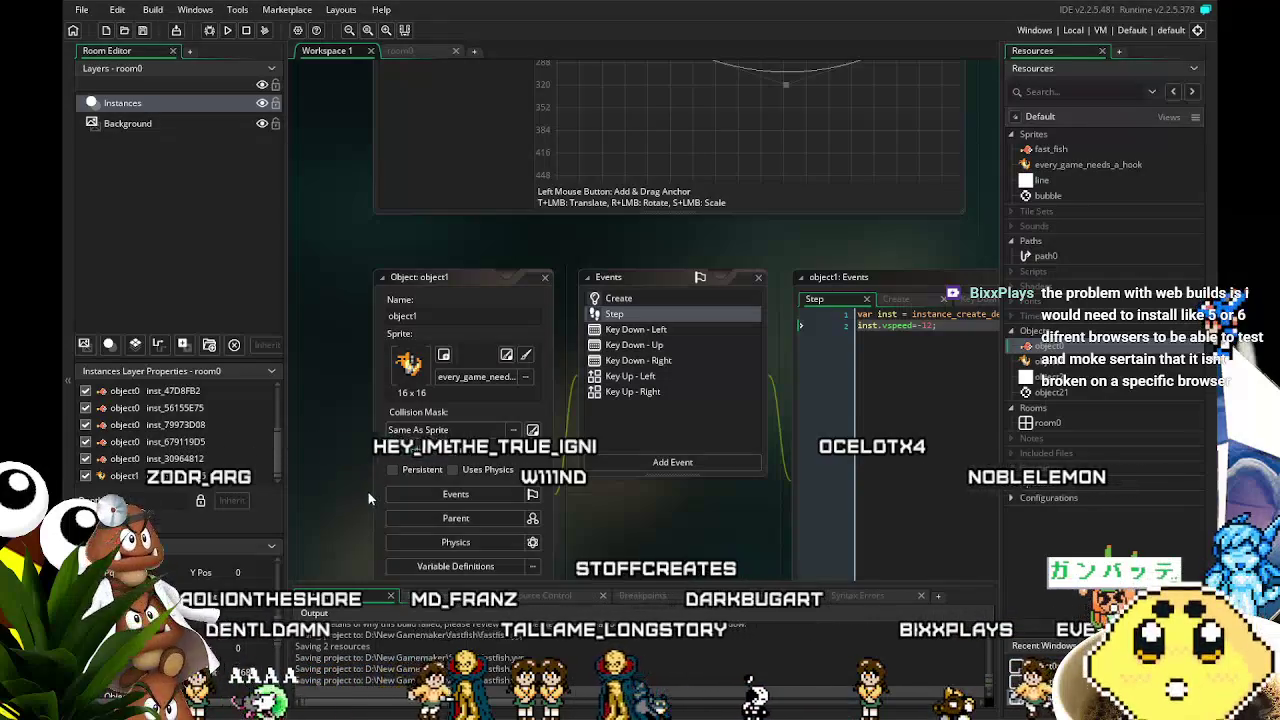
{"action": "scroll", "coordinate": [370, 490], "scroll_direction": "down", "scroll_amount": 5}
{"action": "scroll", "coordinate": [370, 490], "scroll_direction": "down", "scroll_amount": 8}
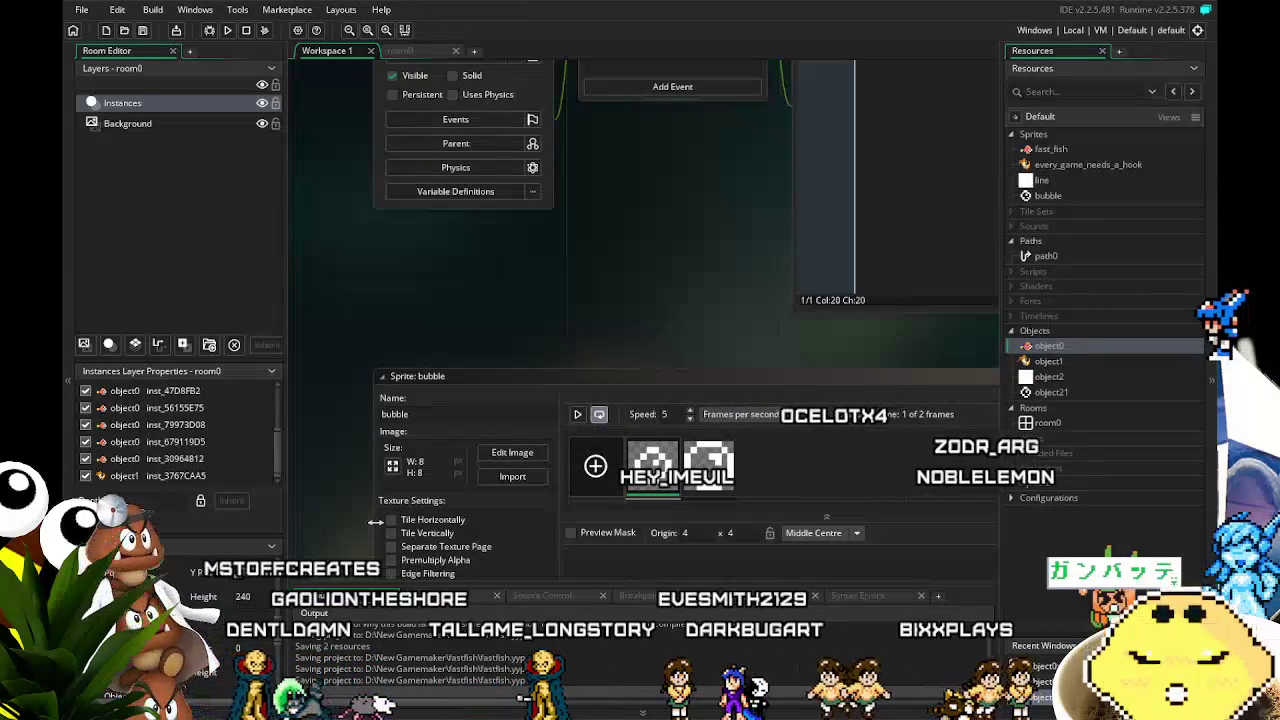
{"action": "scroll", "coordinate": [309, 519], "scroll_direction": "down", "scroll_amount": 2}
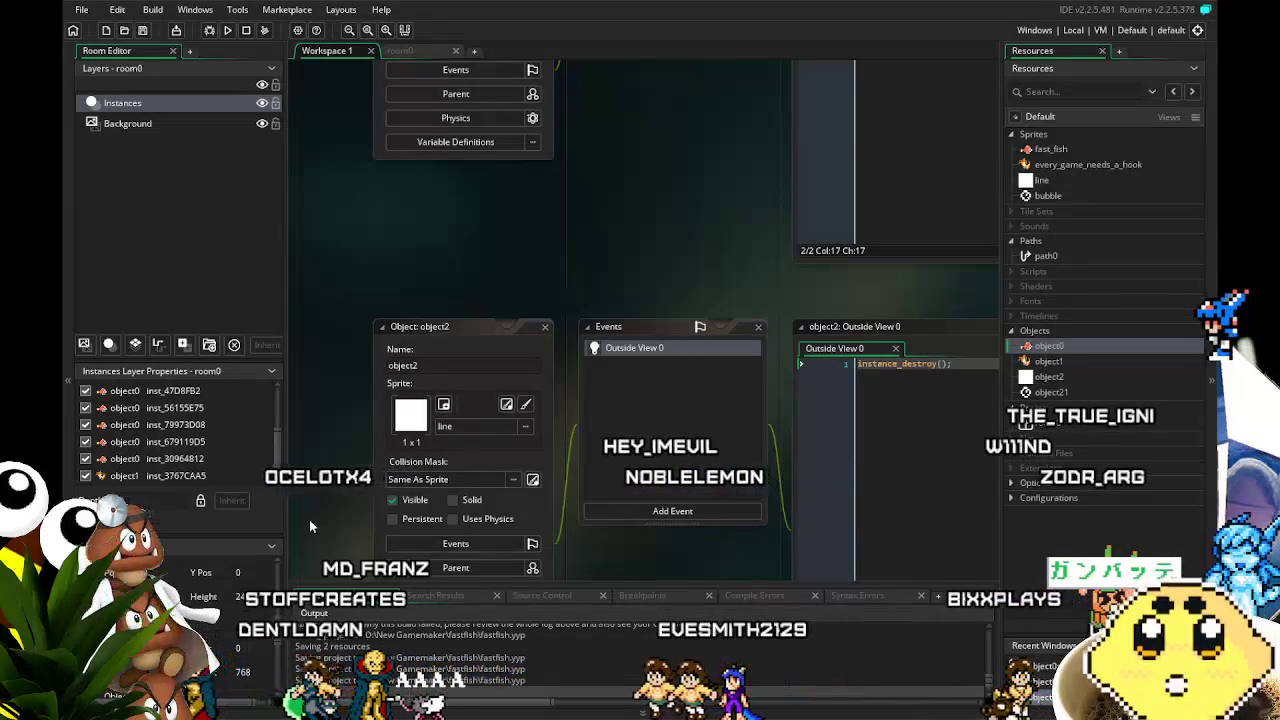
{"action": "scroll", "coordinate": [321, 531], "scroll_direction": "up", "scroll_amount": 2}
{"action": "scroll", "coordinate": [321, 531], "scroll_direction": "up", "scroll_amount": 2}
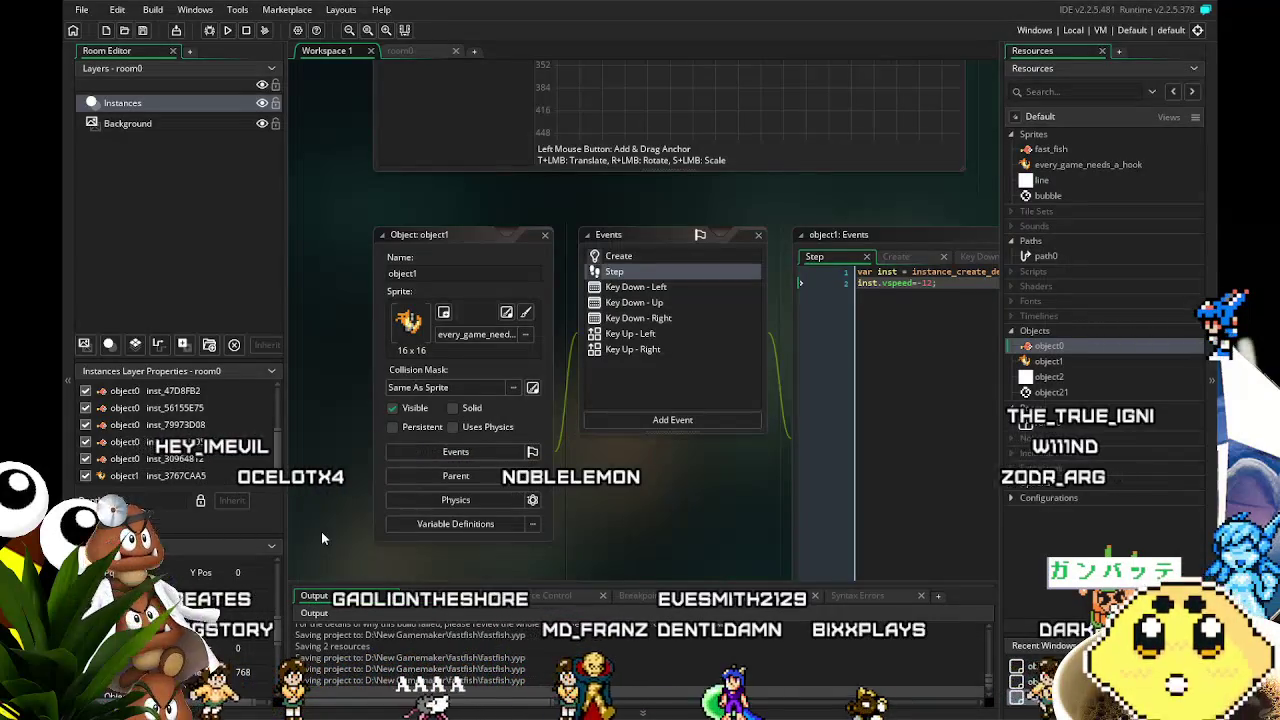
{"action": "scroll", "coordinate": [321, 531], "scroll_direction": "up", "scroll_amount": 2}
{"action": "scroll", "coordinate": [321, 531], "scroll_direction": "up", "scroll_amount": 2}
{"action": "scroll", "coordinate": [321, 531], "scroll_direction": "down", "scroll_amount": 7}
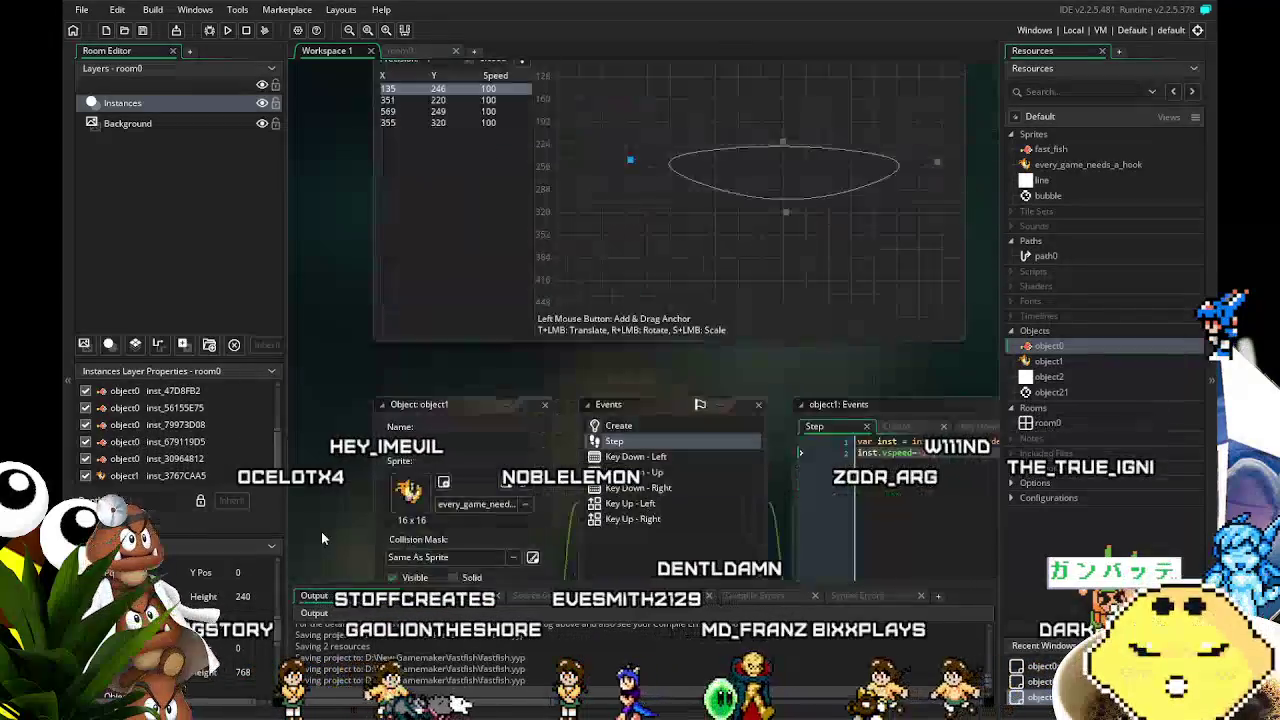
{"action": "scroll", "coordinate": [321, 535], "scroll_direction": "down", "scroll_amount": 4}
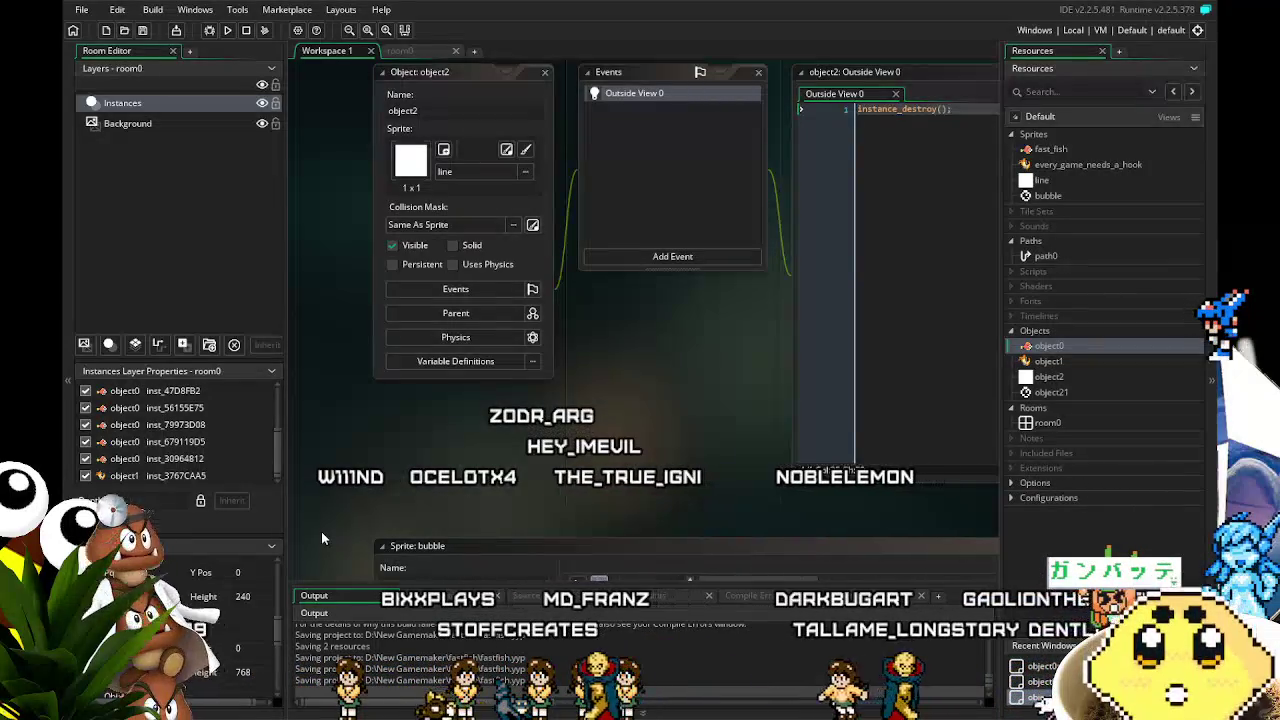
{"action": "scroll", "coordinate": [321, 531], "scroll_direction": "down", "scroll_amount": 2}
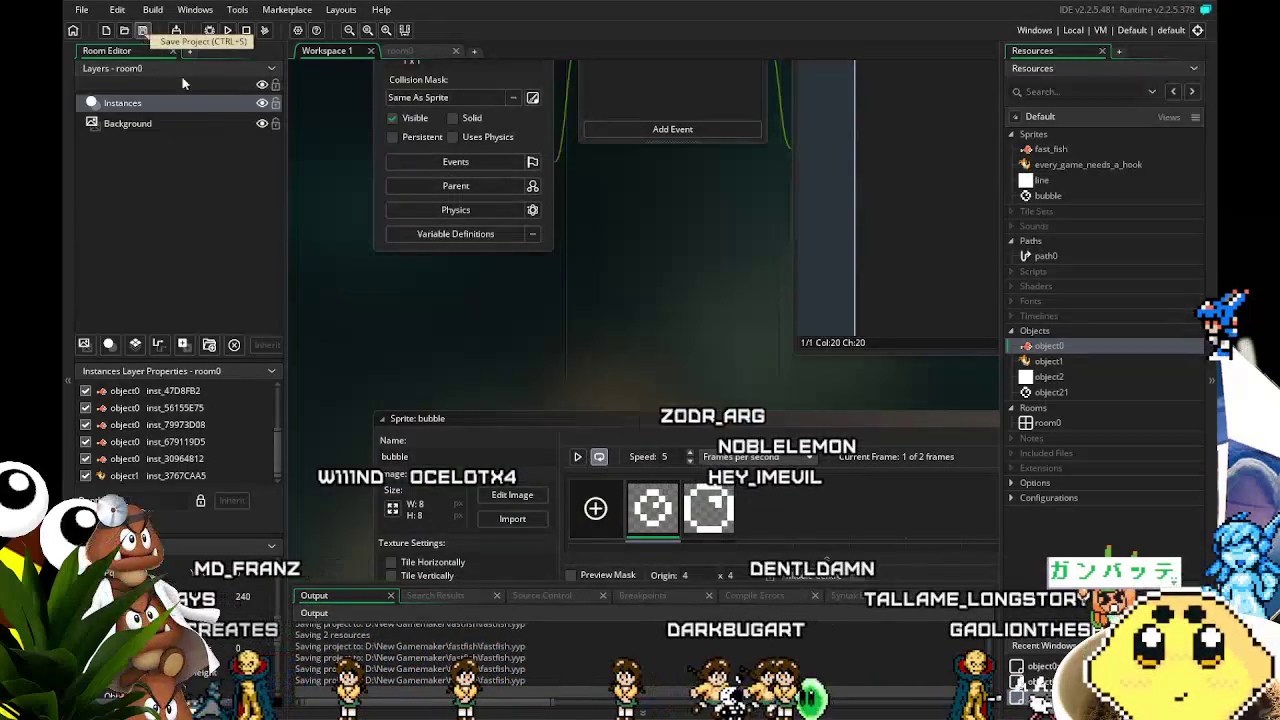
{"action": "mouse_move", "coordinate": [481, 305]}
{"action": "left_mouse_down"}
{"action": "mouse_move", "coordinate": [412, 268]}
{"action": "mouse_move", "coordinate": [497, 136]}
{"action": "mouse_move", "coordinate": [450, 116]}
{"action": "left_mouse_up"}
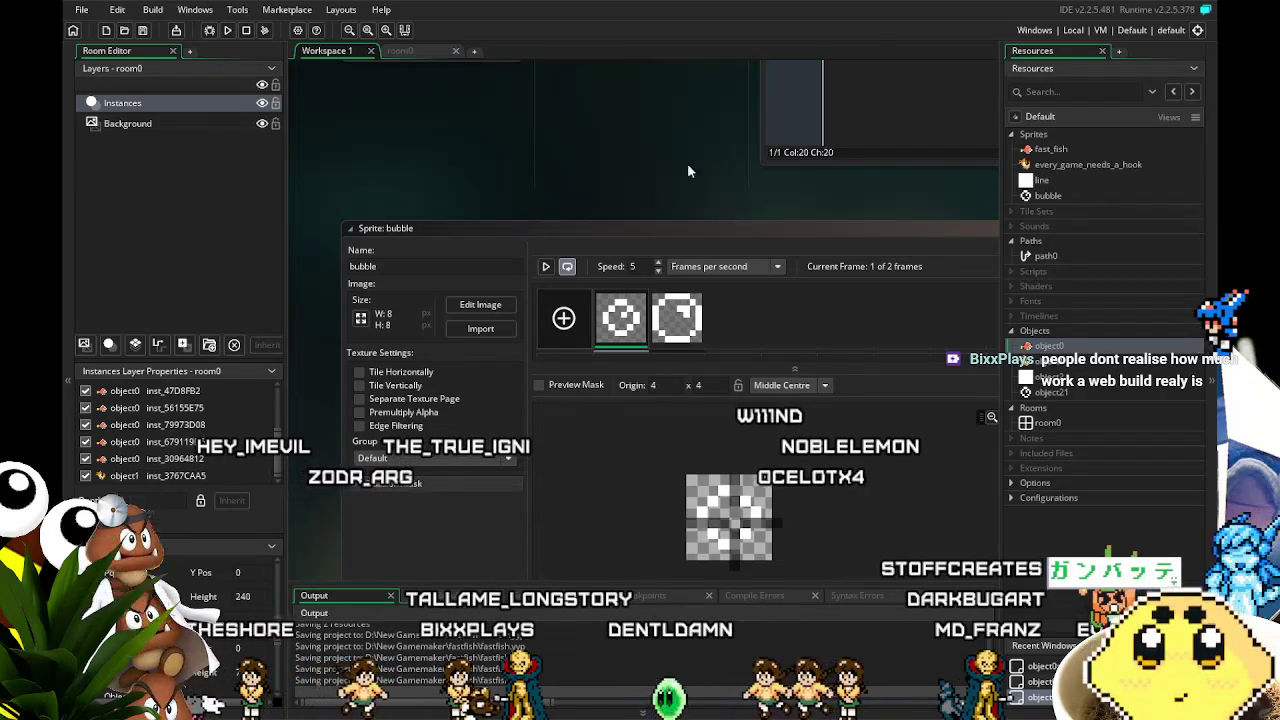
Step: Test-run the game, watch the bubbles rise near the fish, then close it
{"action": "scroll", "coordinate": [611, 159], "scroll_direction": "right", "scroll_amount": 2}
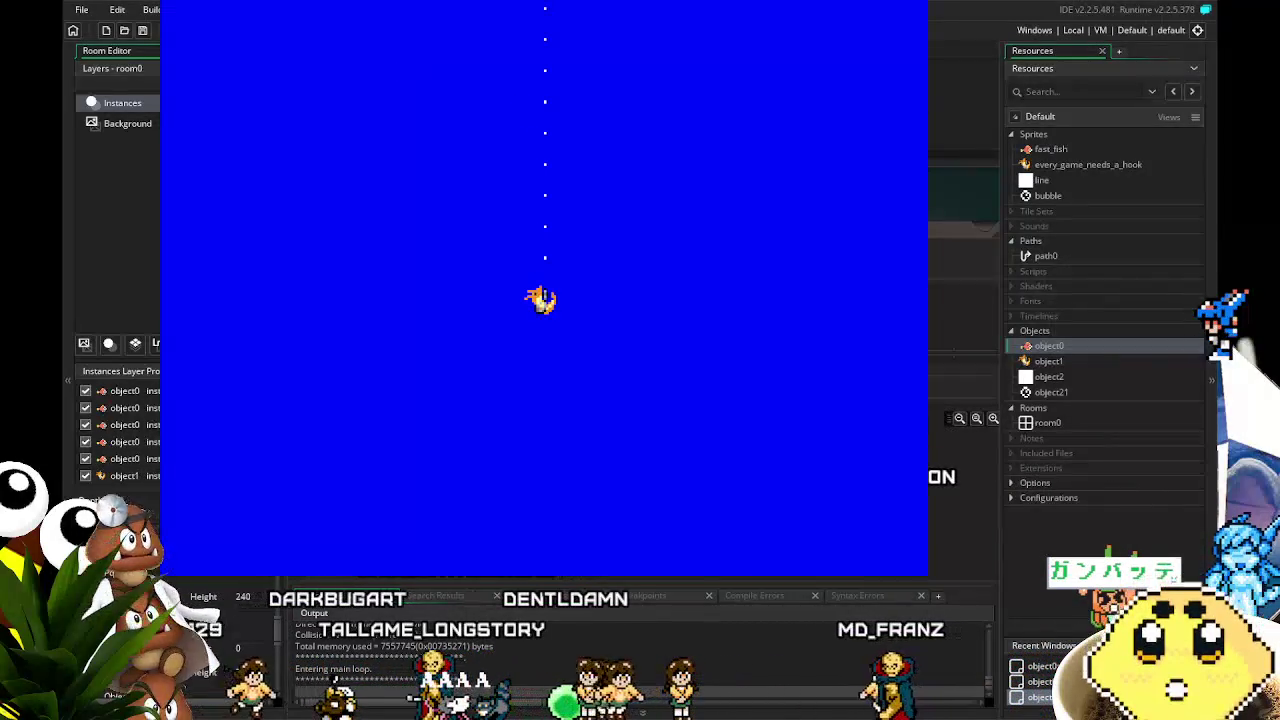
{"action": "key", "text": "Escape"}
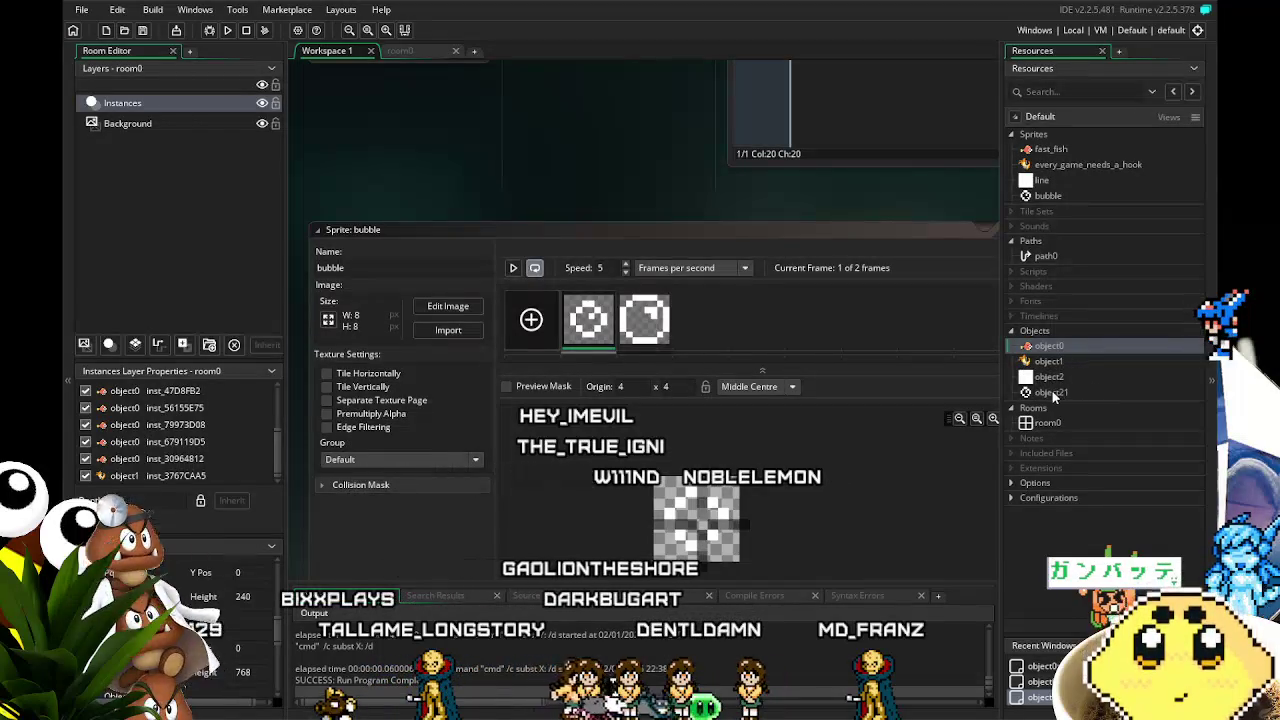
Step: Open the fish object0 editor and review its Create and Alarm 0 code
{"action": "double_click", "coordinate": [1047, 348]}
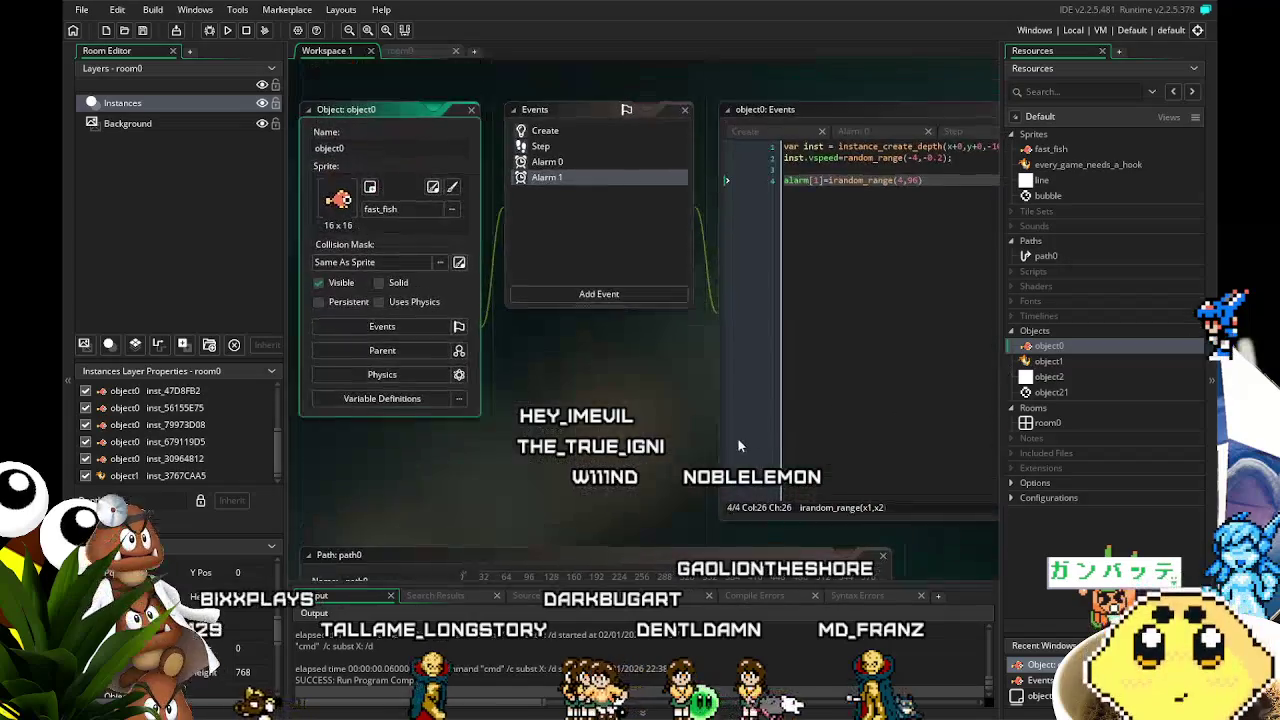
{"action": "left_click_drag", "start_coordinate": [673, 481], "coordinate": [535, 507]}
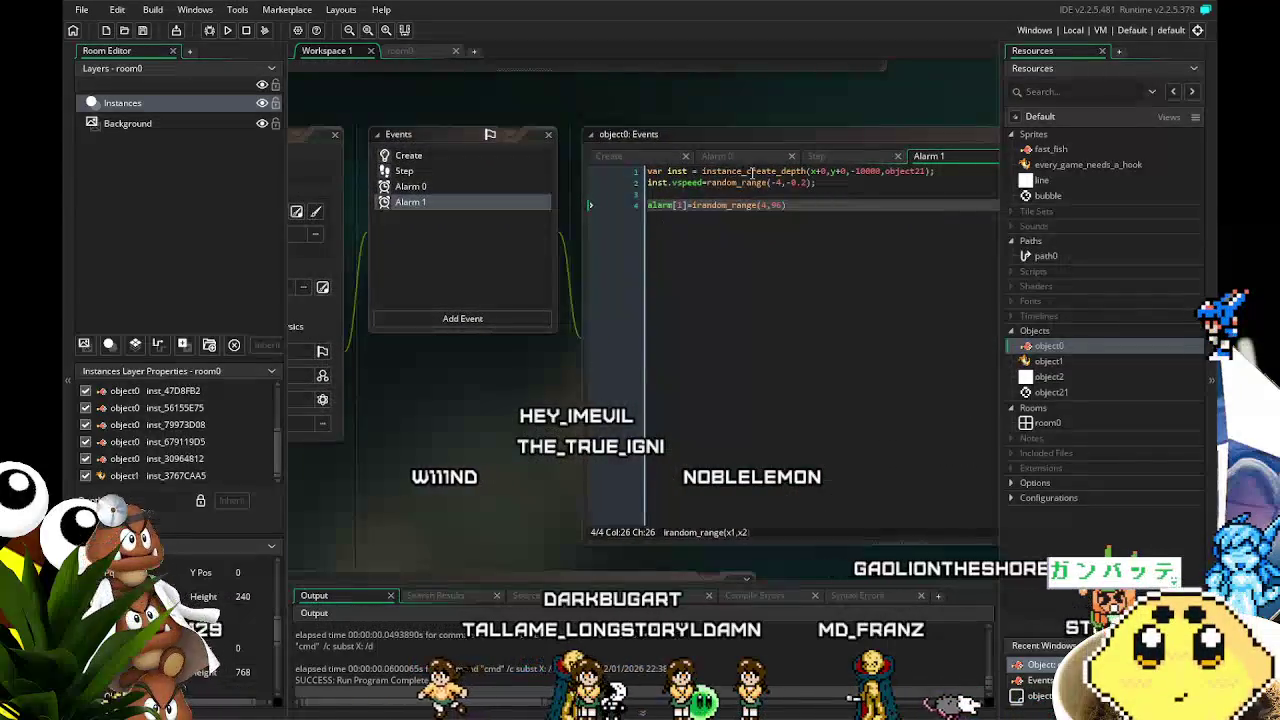
{"action": "left_click_drag", "start_coordinate": [542, 322], "coordinate": [589, 351]}
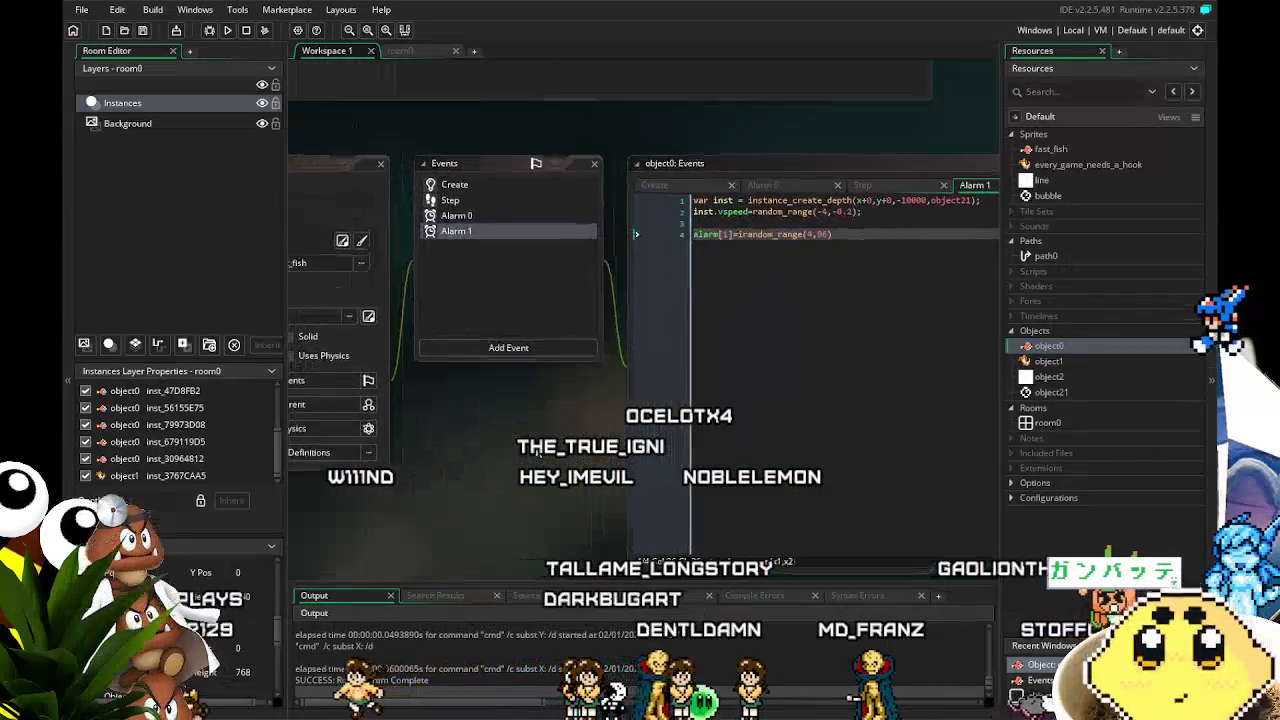
{"action": "double_click", "coordinate": [826, 234]}
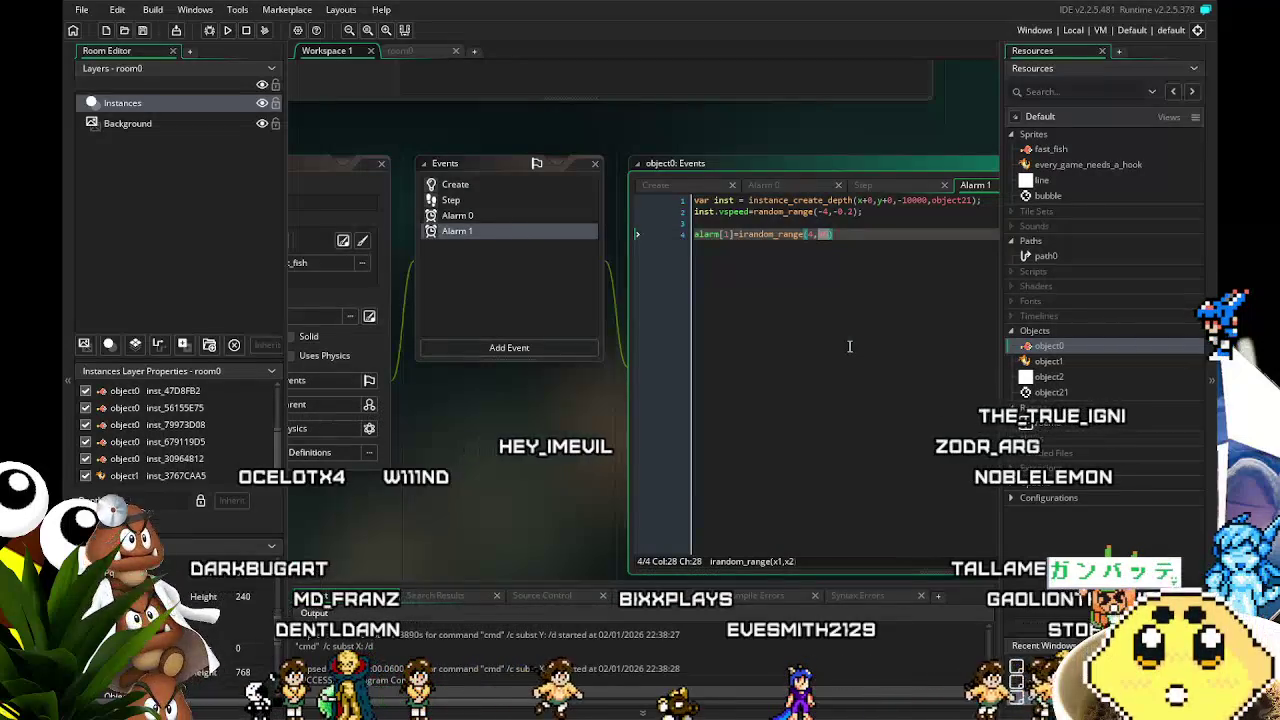
{"action": "left_click", "coordinate": [470, 215]}
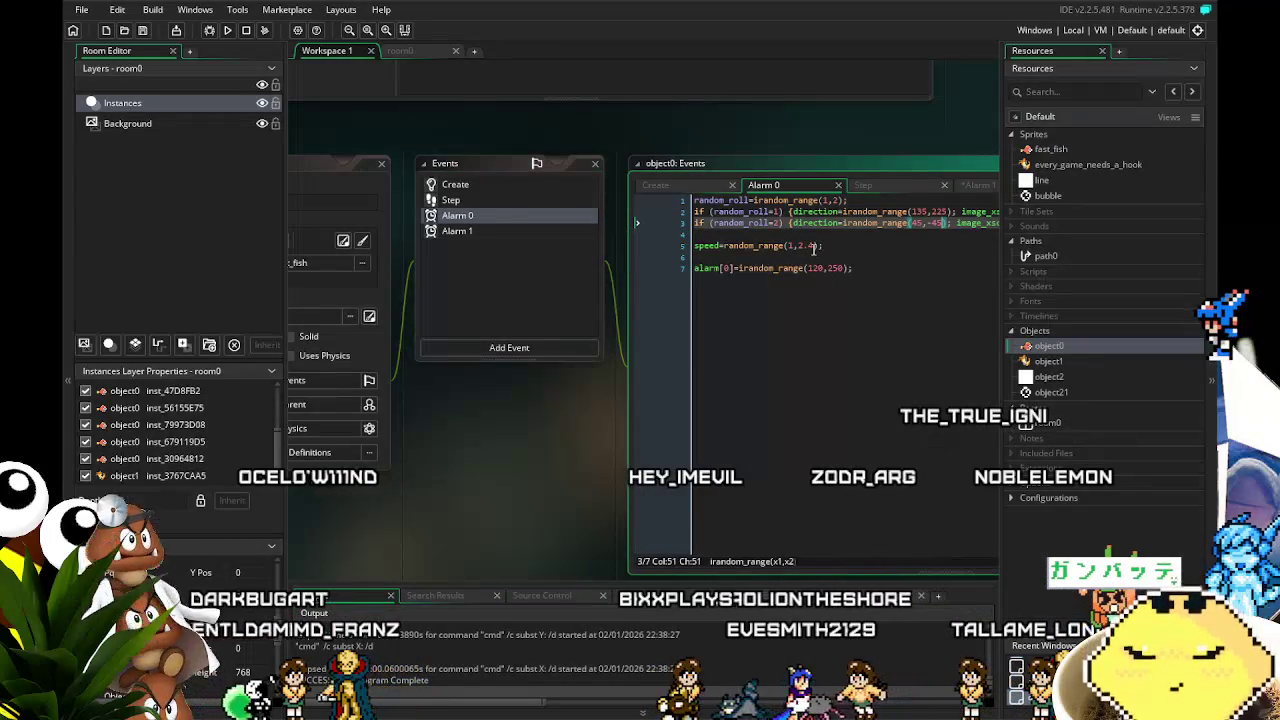
{"action": "left_click", "coordinate": [488, 186]}
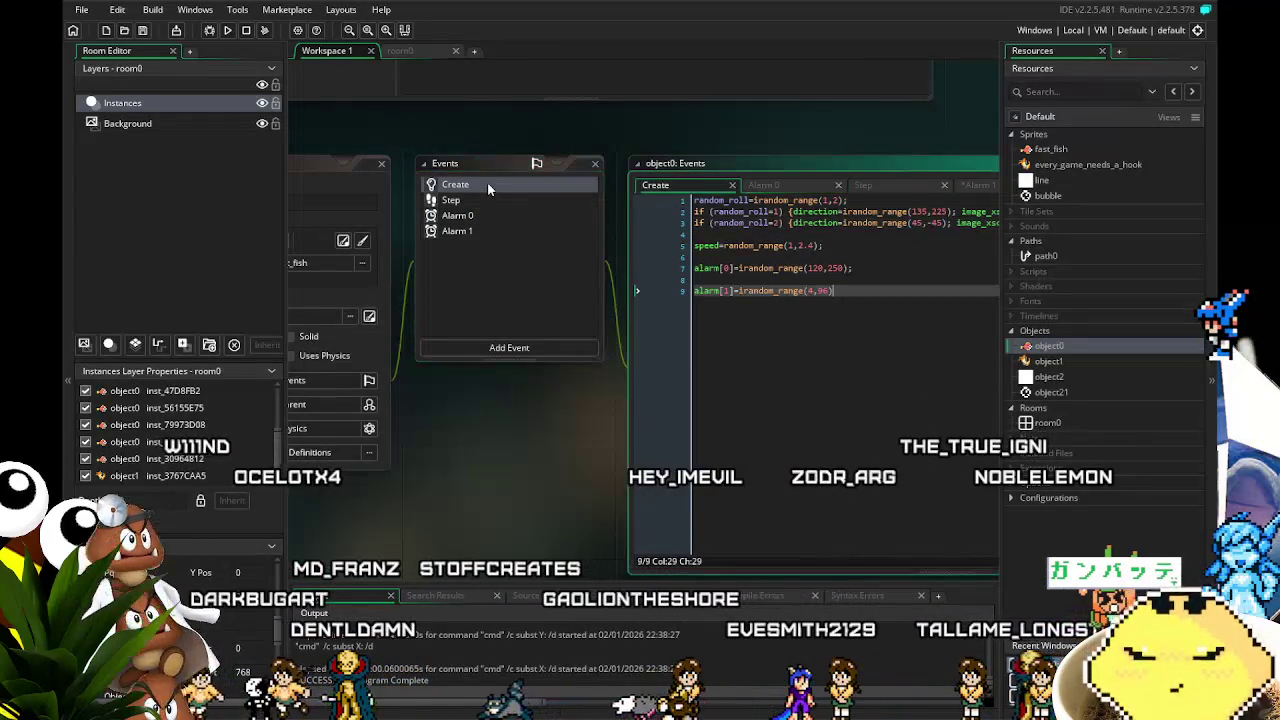
{"action": "left_click", "coordinate": [466, 215]}
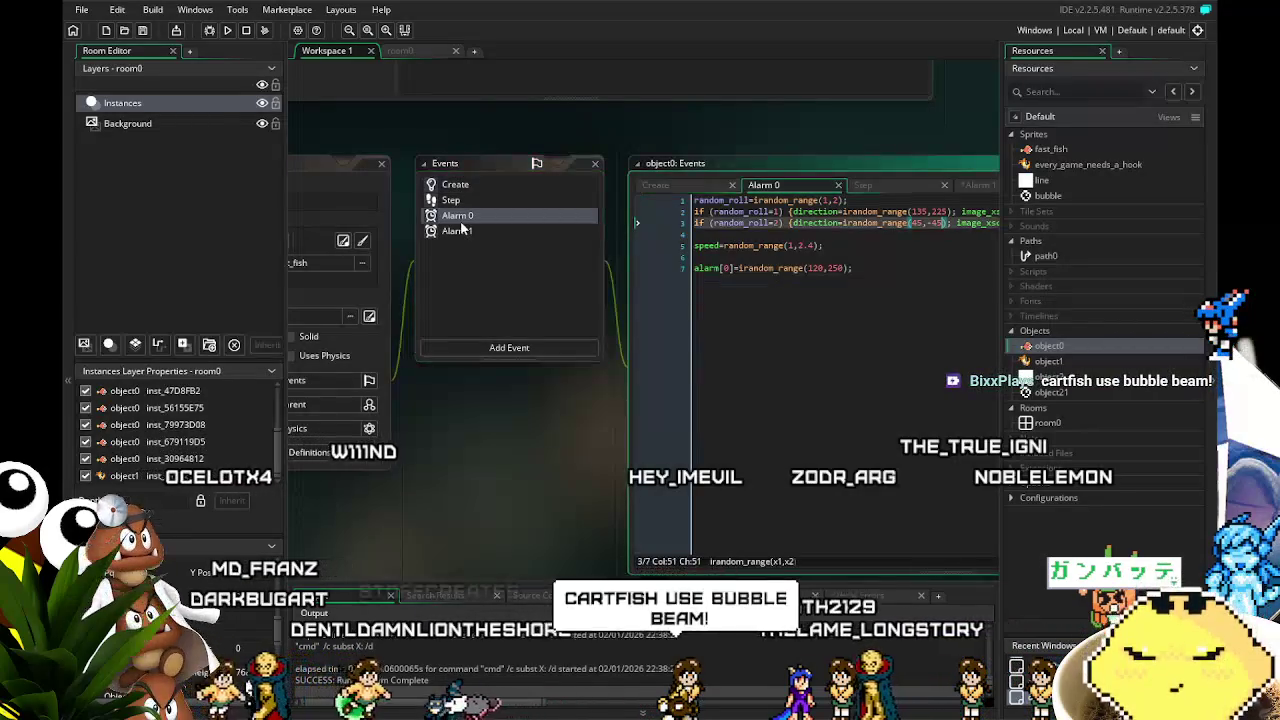
Step: Change the Create event's alarm[1] to irandom_range(4,45)
{"action": "left_click_drag", "start_coordinate": [515, 325], "coordinate": [659, 329]}
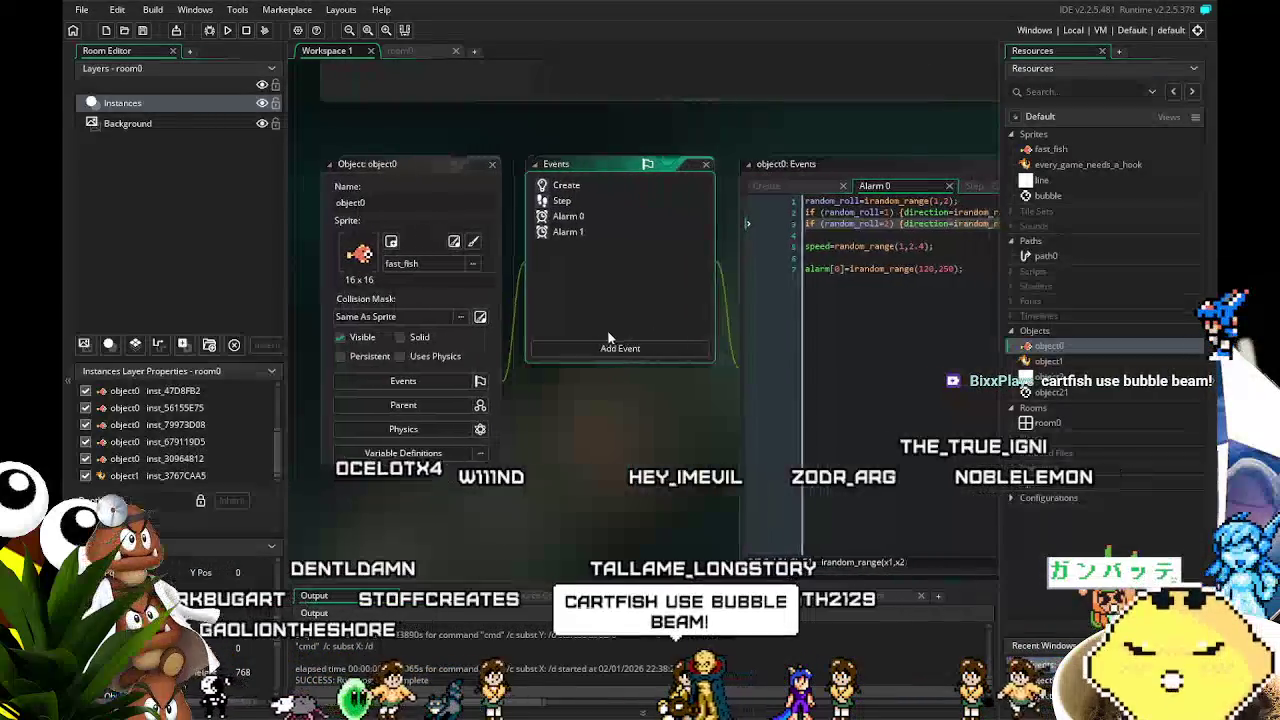
{"action": "left_click", "coordinate": [521, 237]}
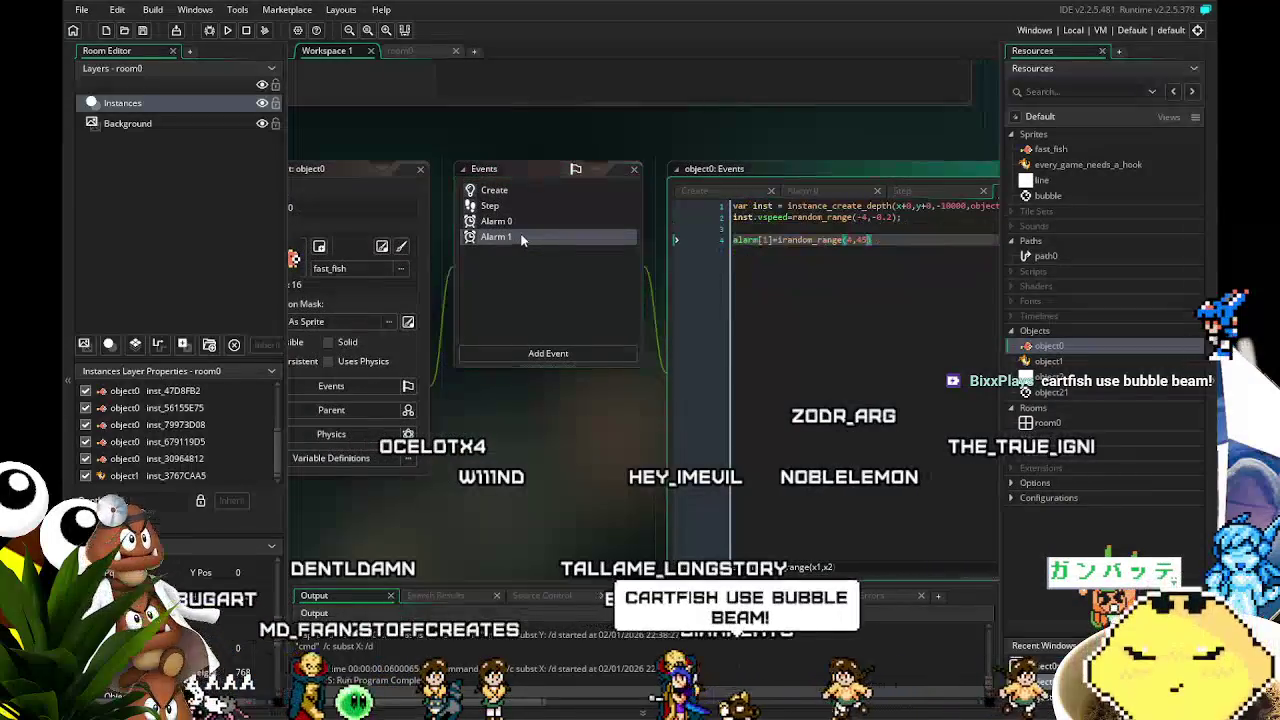
{"action": "left_click", "coordinate": [509, 191]}
{"action": "left_click", "coordinate": [857, 296]}
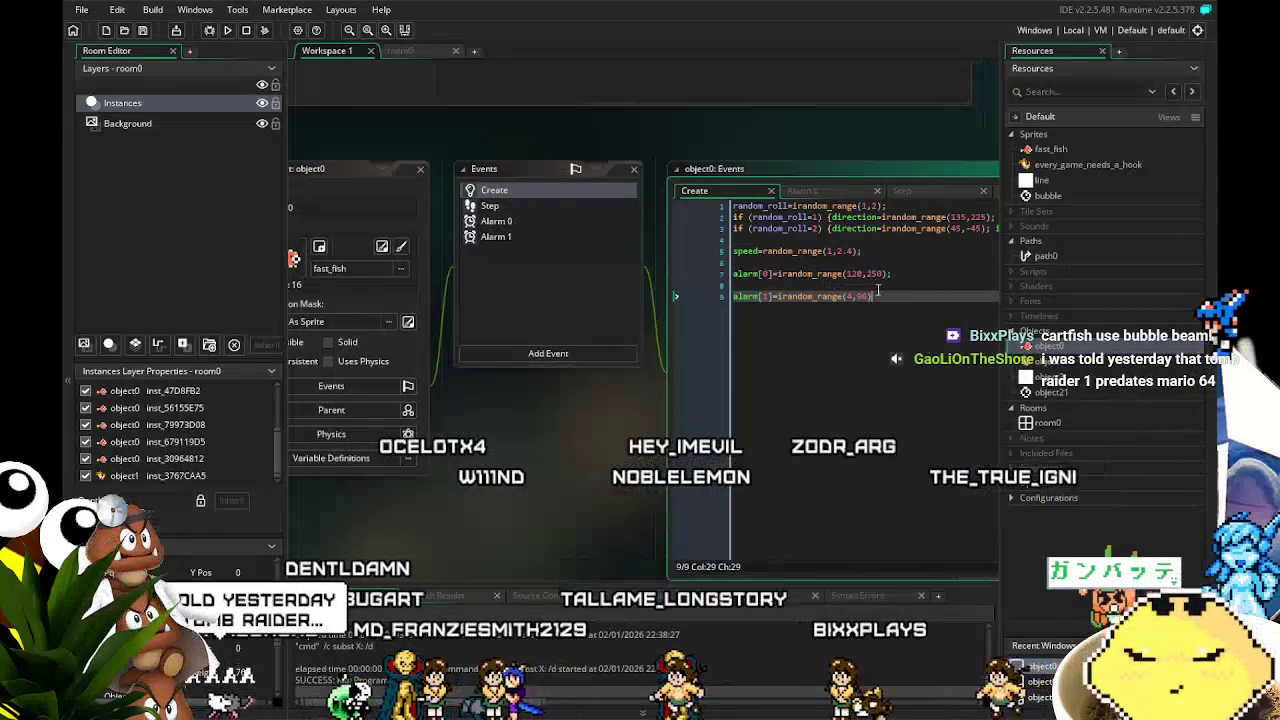
{"action": "type", "text": "45"}
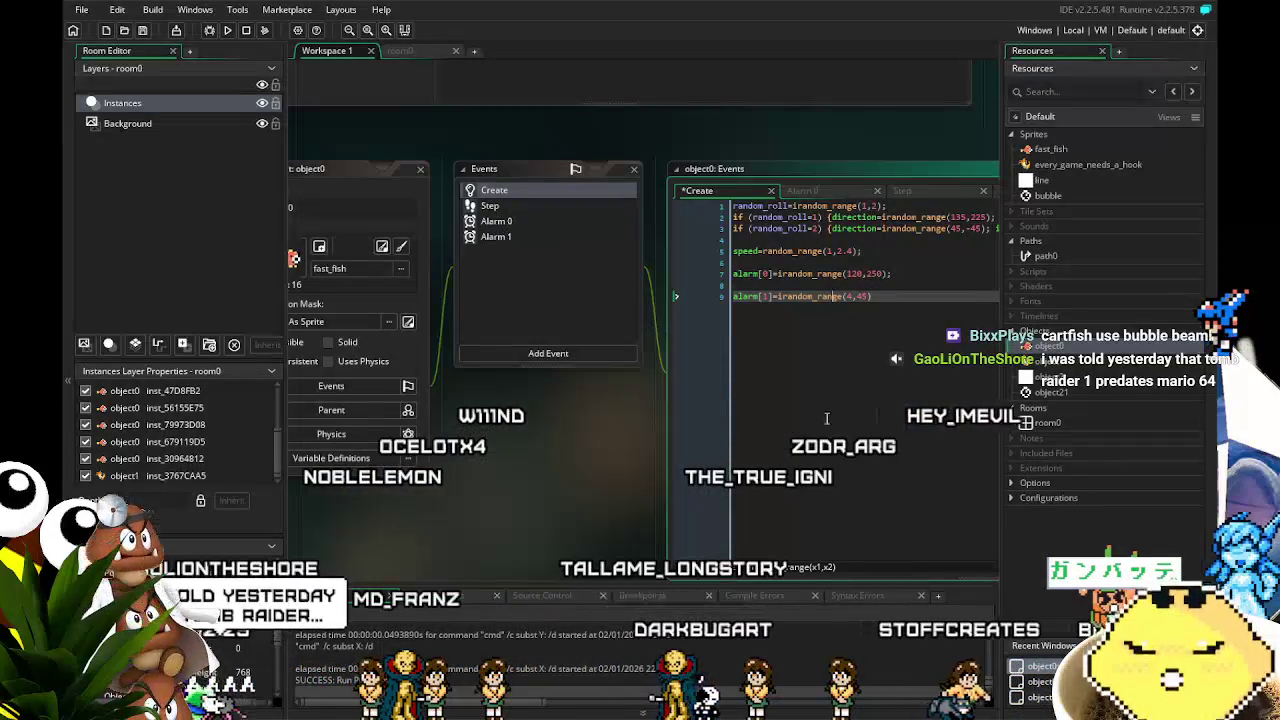
{"action": "scroll", "coordinate": [650, 360], "scroll_direction": "right", "scroll_amount": 3}
{"action": "left_click", "coordinate": [362, 205]}
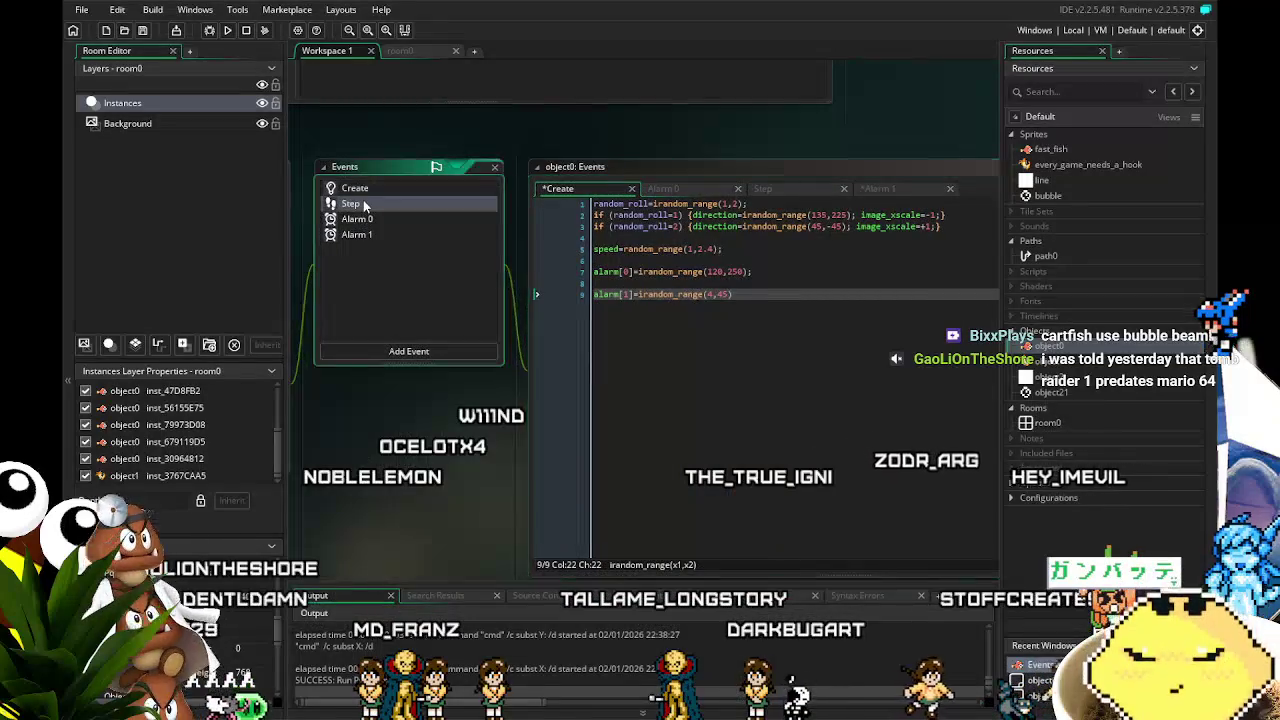
Step: Set Alarm 1's bubble vspeed to random_range(-2,-0.2) and save the project
{"action": "left_click", "coordinate": [360, 219]}
{"action": "left_click", "coordinate": [376, 235]}
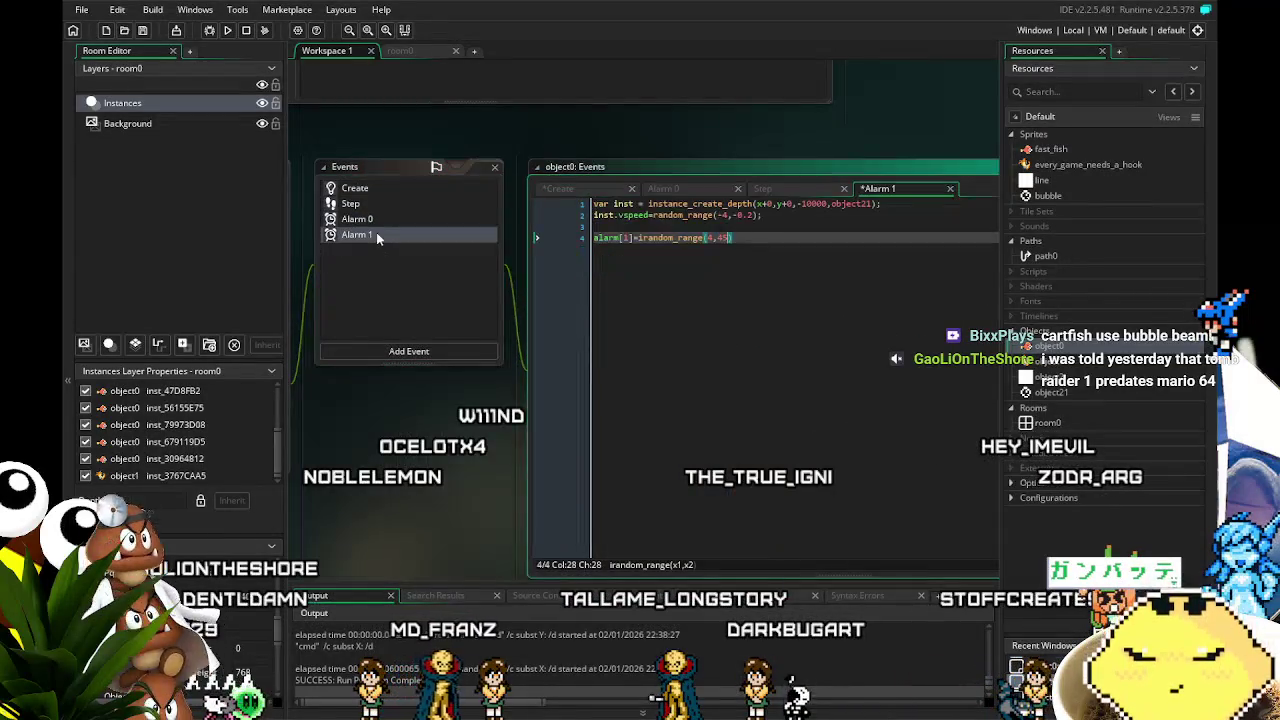
{"action": "mouse_move", "coordinate": [761, 358]}
{"action": "left_mouse_down"}
{"action": "mouse_move", "coordinate": [718, 376]}
{"action": "mouse_move", "coordinate": [731, 378]}
{"action": "left_mouse_up"}
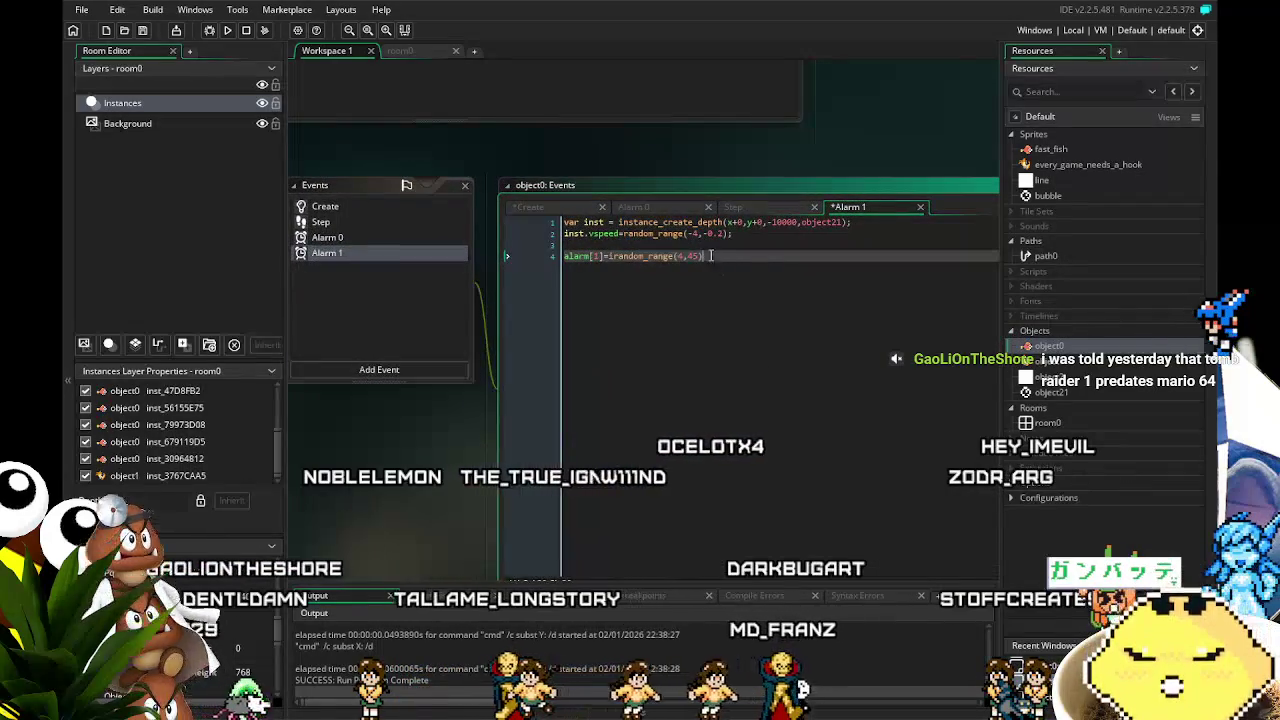
{"action": "key", "text": "Up"}
{"action": "key", "text": "Up"}
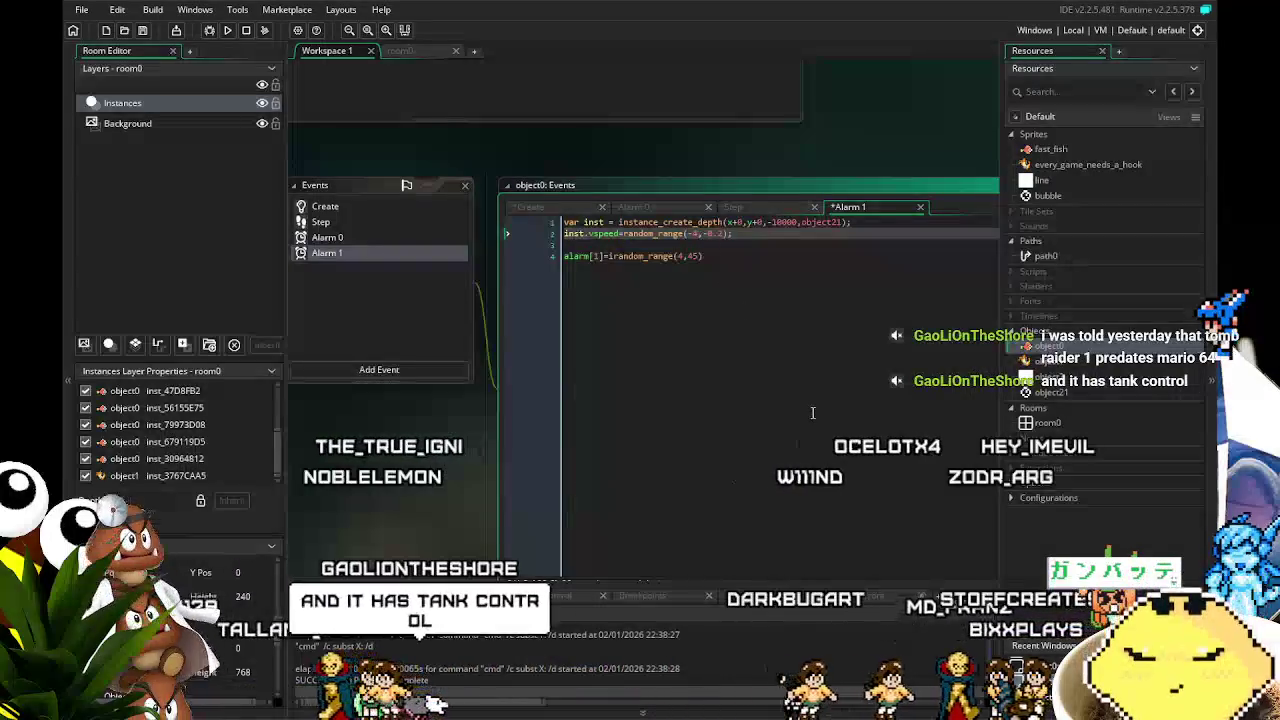
{"action": "key", "text": "BackSpace"}
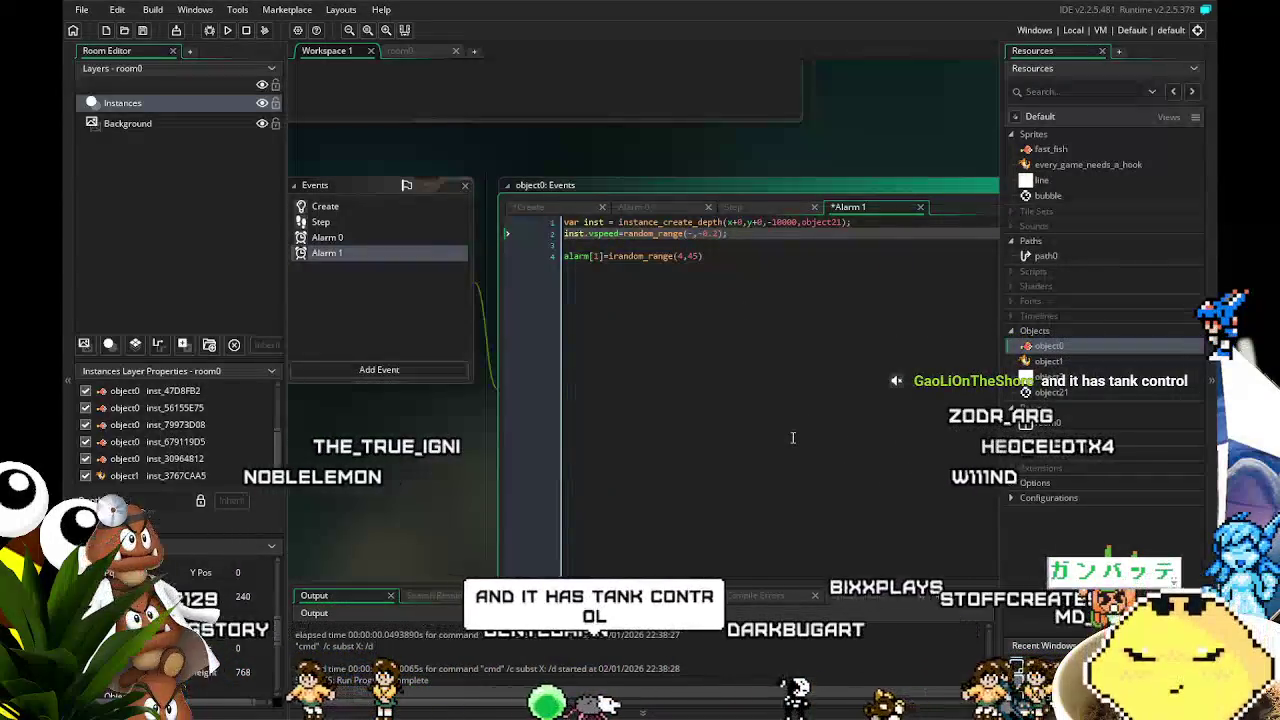
{"action": "type", "text": "12"}
{"action": "left_click", "coordinate": [735, 431]}
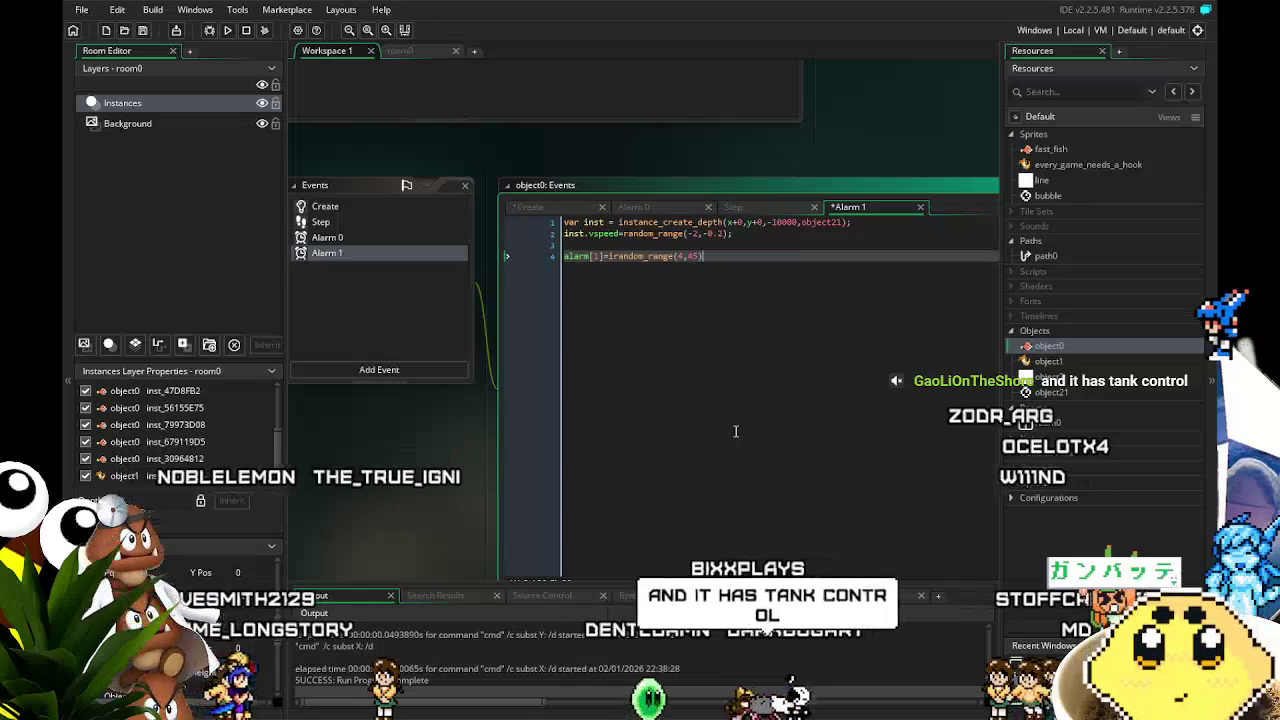
{"action": "key", "text": "ctrl+s"}
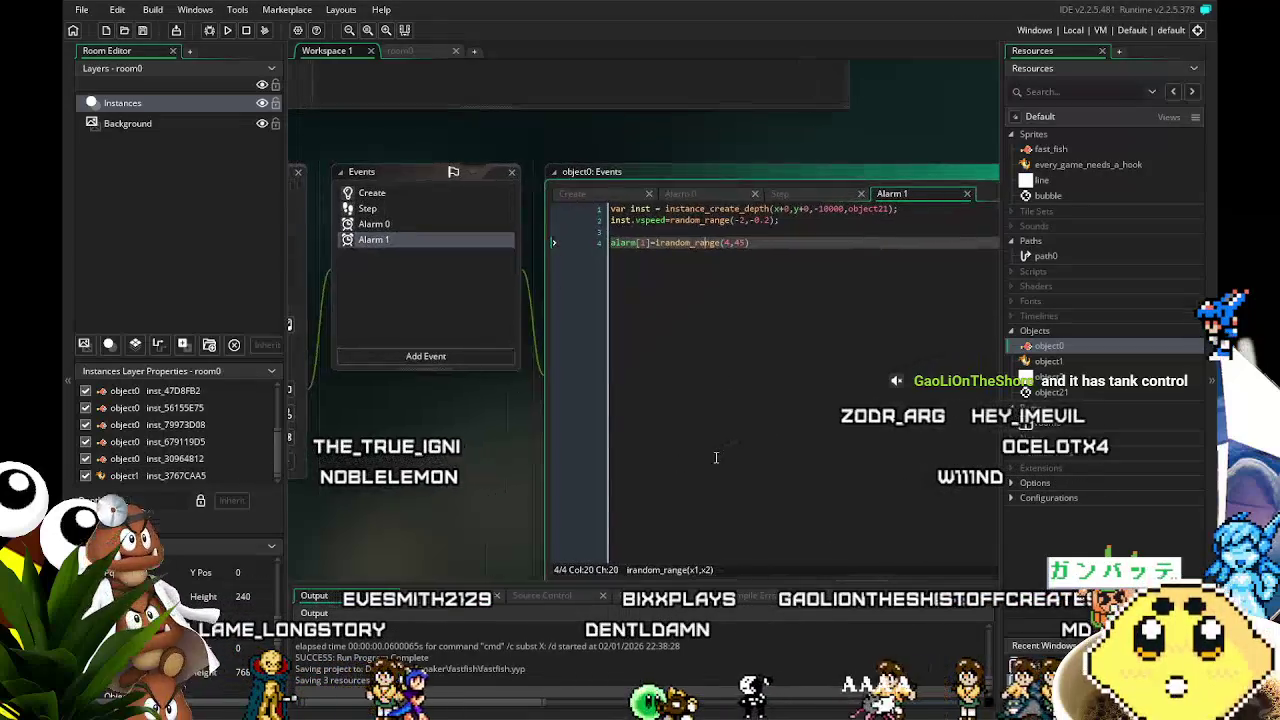
{"action": "left_click", "coordinate": [143, 31]}
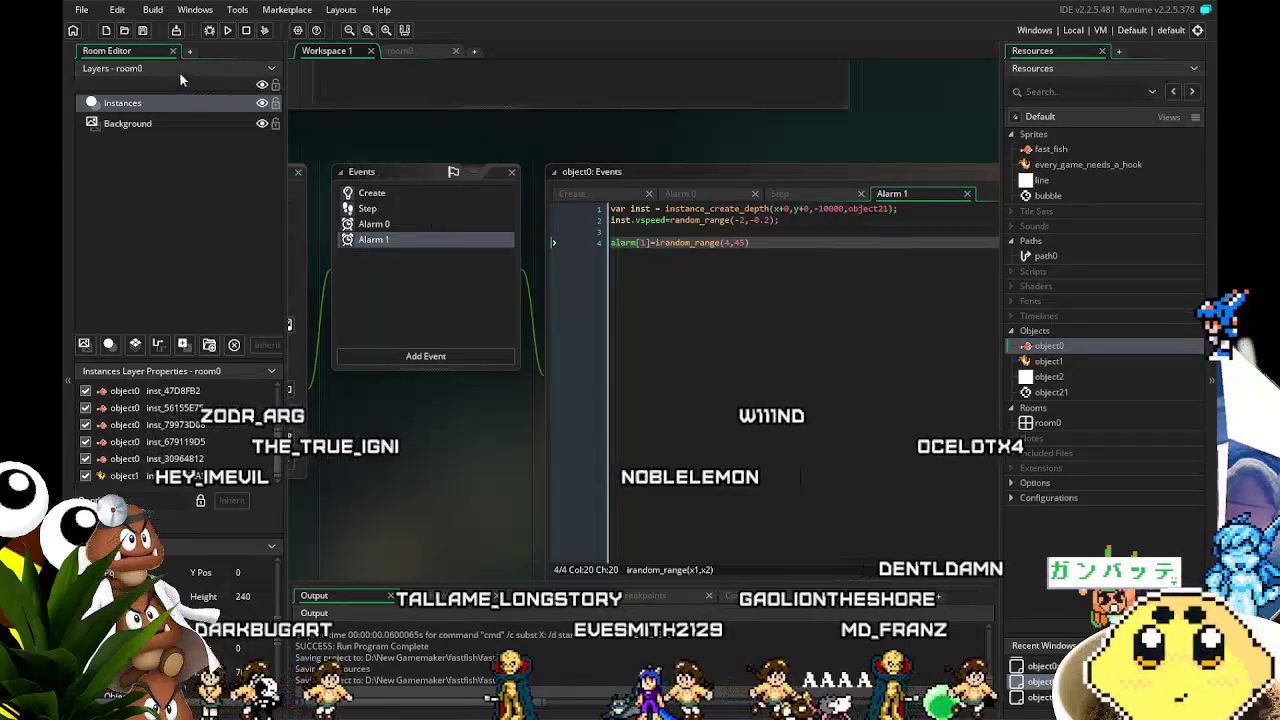
{"action": "mouse_move", "coordinate": [337, 303]}
{"action": "left_mouse_down"}
{"action": "mouse_move", "coordinate": [503, 450]}
{"action": "mouse_move", "coordinate": [793, 306]}
{"action": "mouse_move", "coordinate": [640, 310]}
{"action": "left_mouse_up"}
{"action": "scroll", "coordinate": [480, 441], "scroll_direction": "up", "scroll_amount": 5}
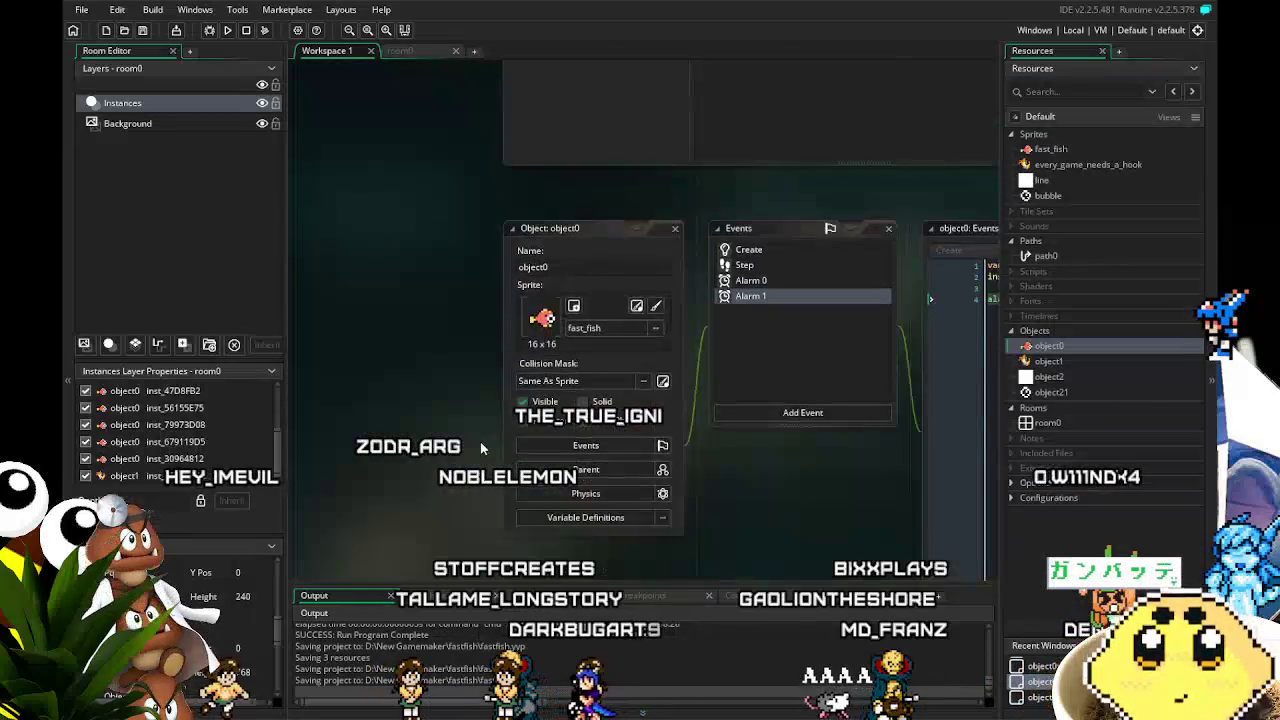
{"action": "scroll", "coordinate": [480, 447], "scroll_direction": "up", "scroll_amount": 3}
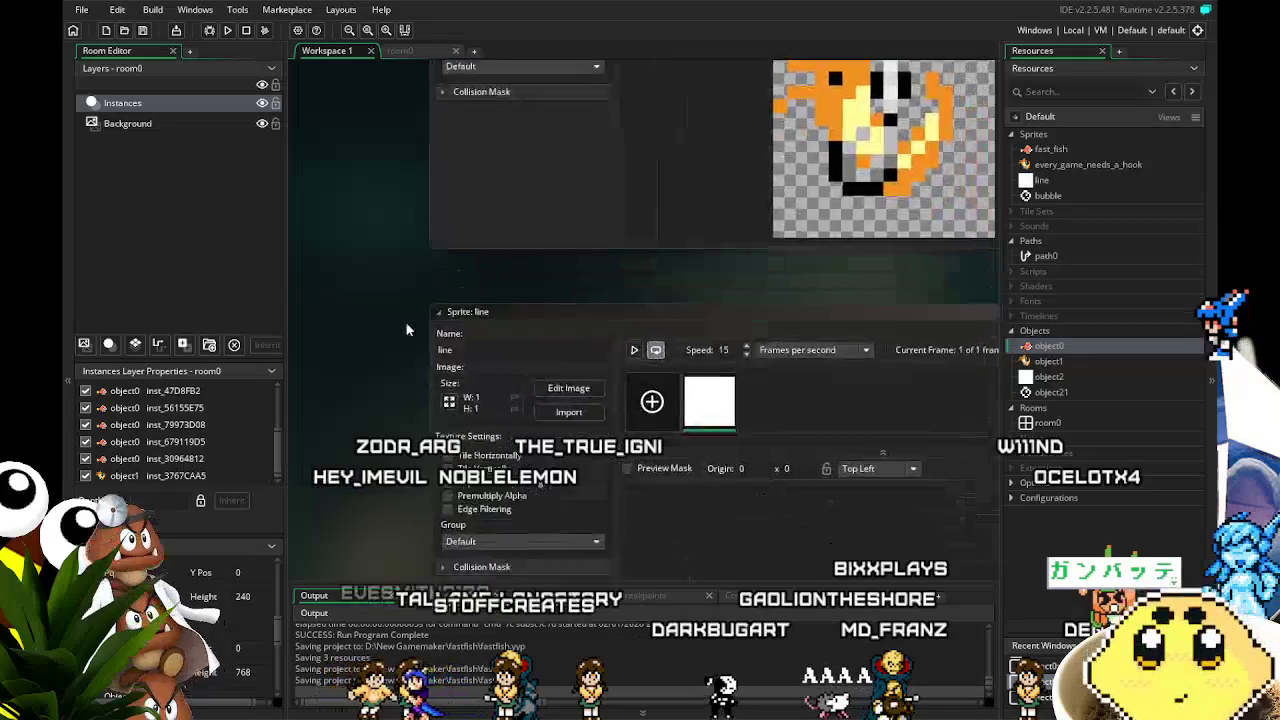
{"action": "scroll", "coordinate": [403, 360], "scroll_direction": "down", "scroll_amount": 6}
{"action": "scroll", "coordinate": [460, 498], "scroll_direction": "down", "scroll_amount": 10}
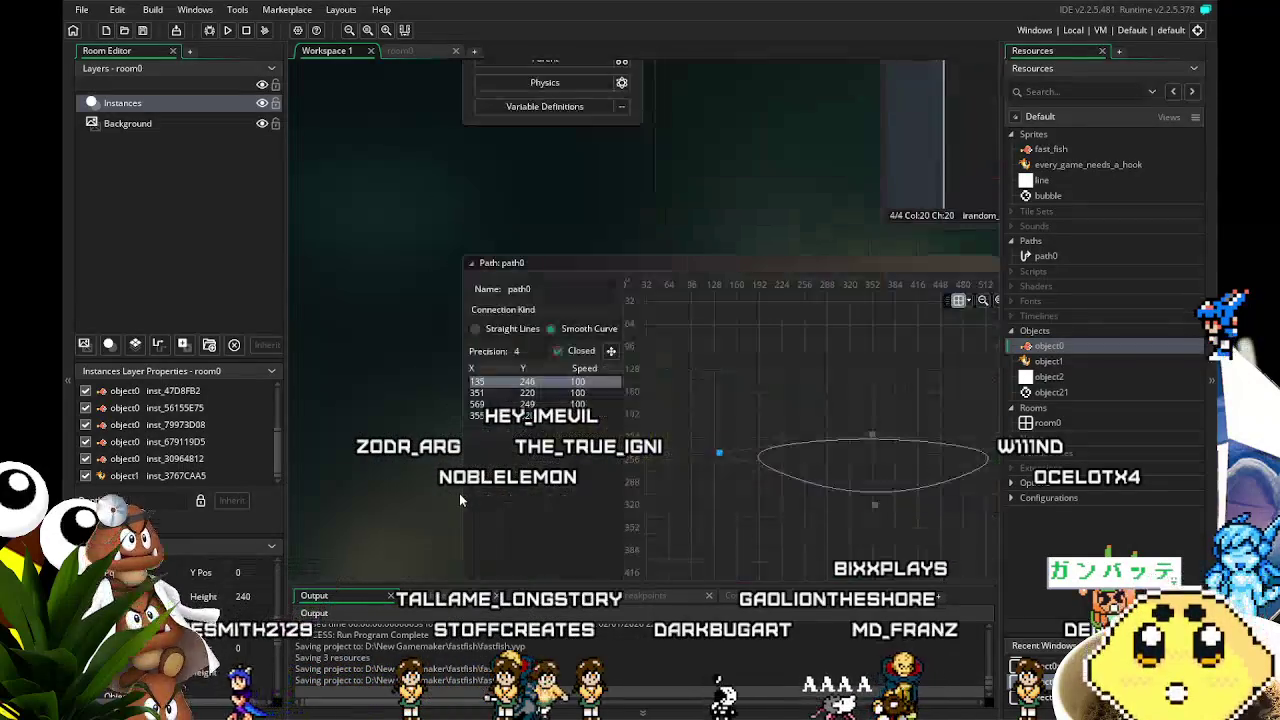
{"action": "scroll", "coordinate": [459, 493], "scroll_direction": "down", "scroll_amount": 3}
{"action": "scroll", "coordinate": [358, 455], "scroll_direction": "down", "scroll_amount": 3}
{"action": "scroll", "coordinate": [356, 455], "scroll_direction": "down", "scroll_amount": 5}
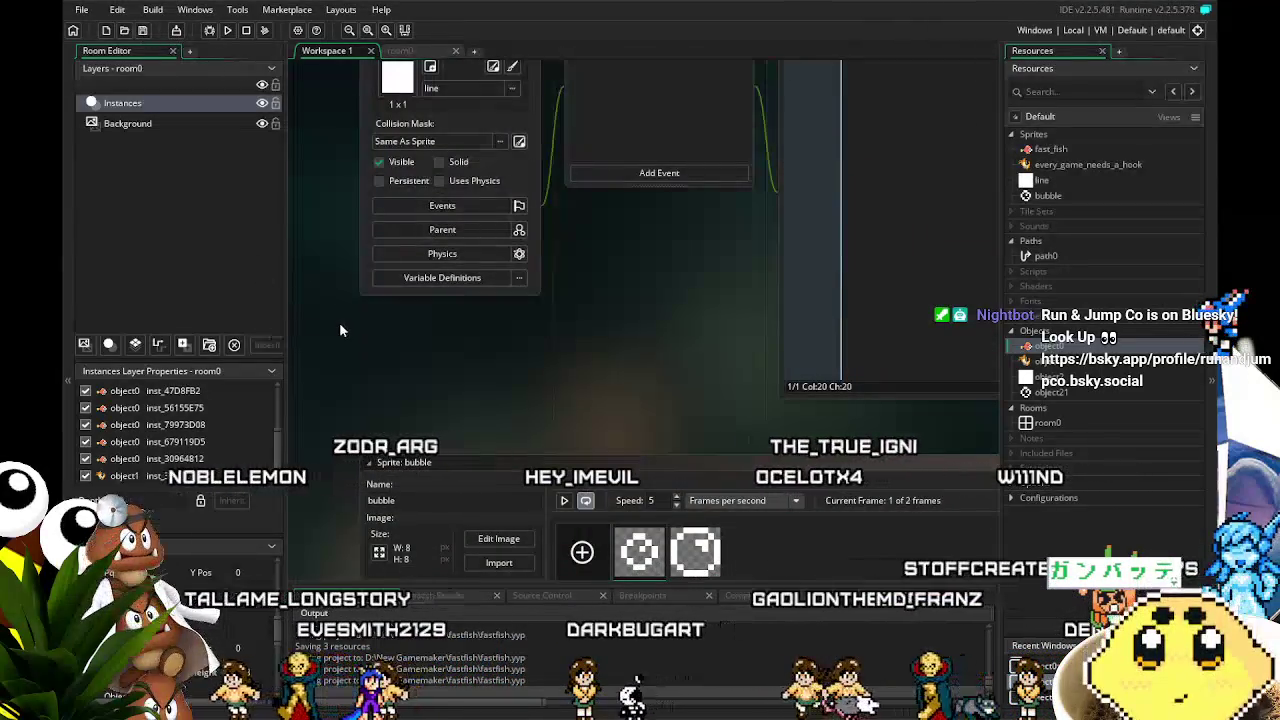
{"action": "scroll", "coordinate": [338, 322], "scroll_direction": "down", "scroll_amount": 6}
{"action": "scroll", "coordinate": [340, 330], "scroll_direction": "down", "scroll_amount": 5}
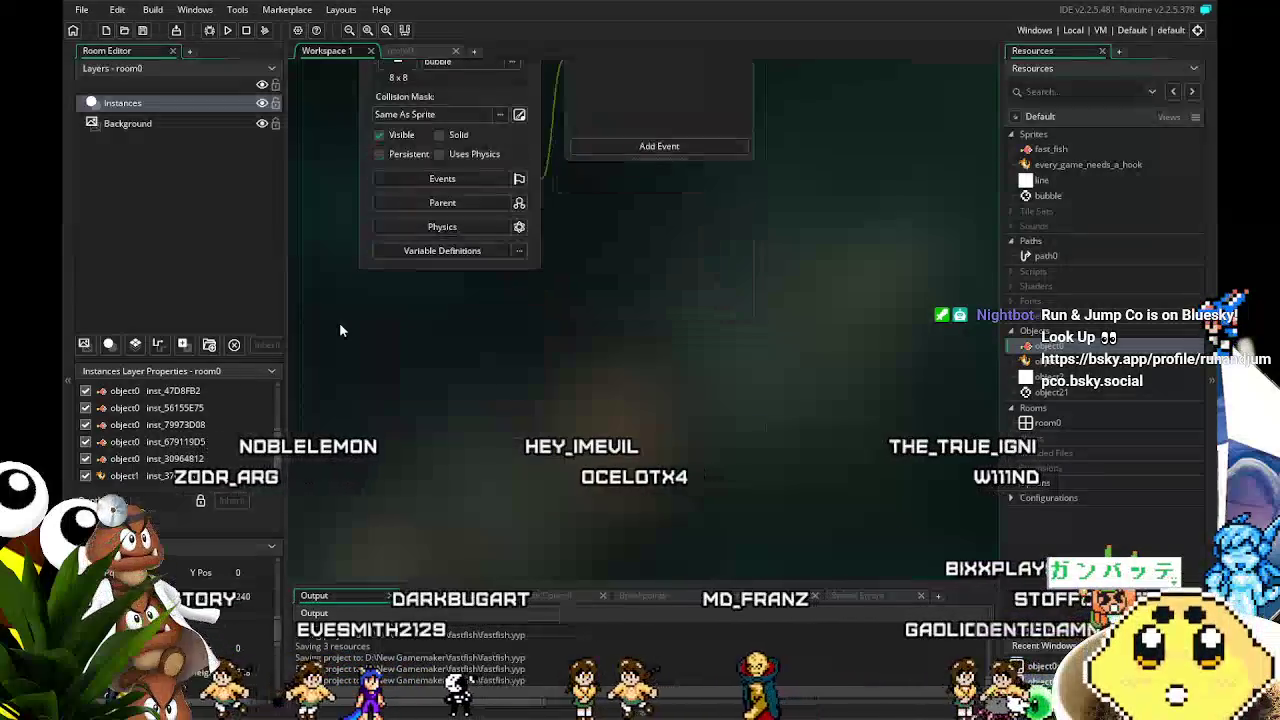
{"action": "scroll", "coordinate": [340, 330], "scroll_direction": "up", "scroll_amount": 7}
{"action": "scroll", "coordinate": [339, 322], "scroll_direction": "up", "scroll_amount": 10}
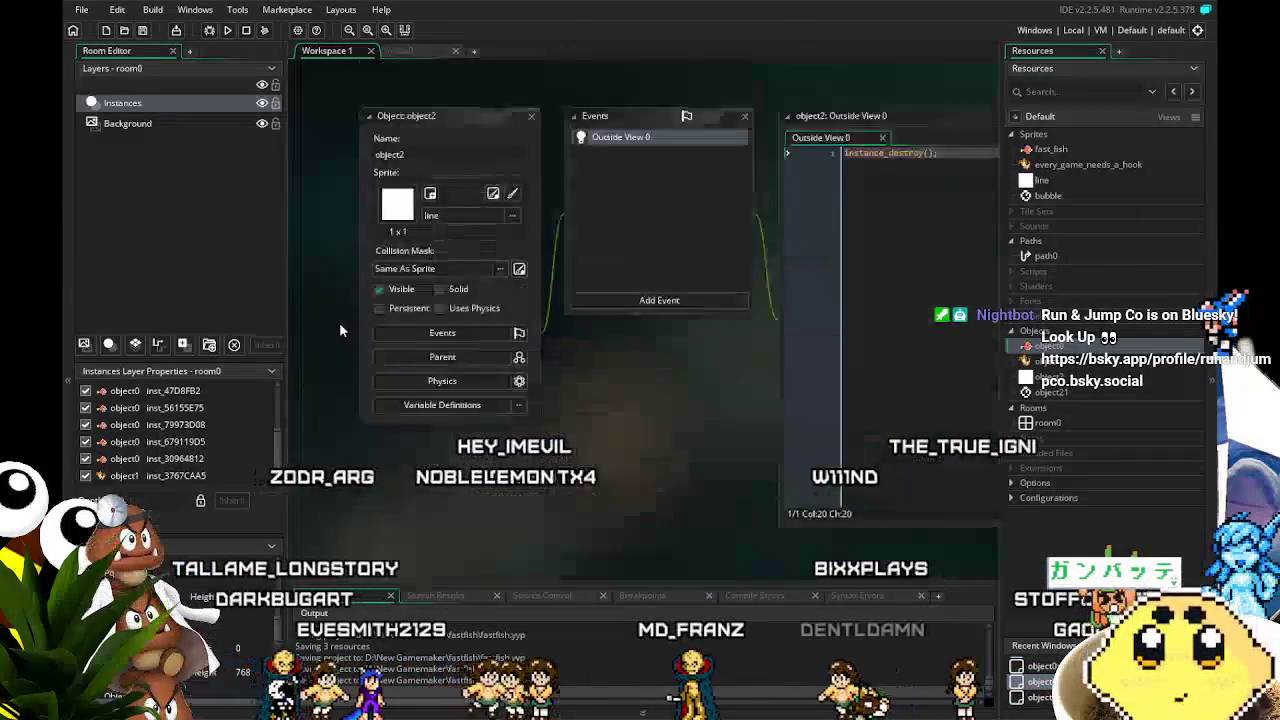
{"action": "scroll", "coordinate": [339, 322], "scroll_direction": "up", "scroll_amount": 3}
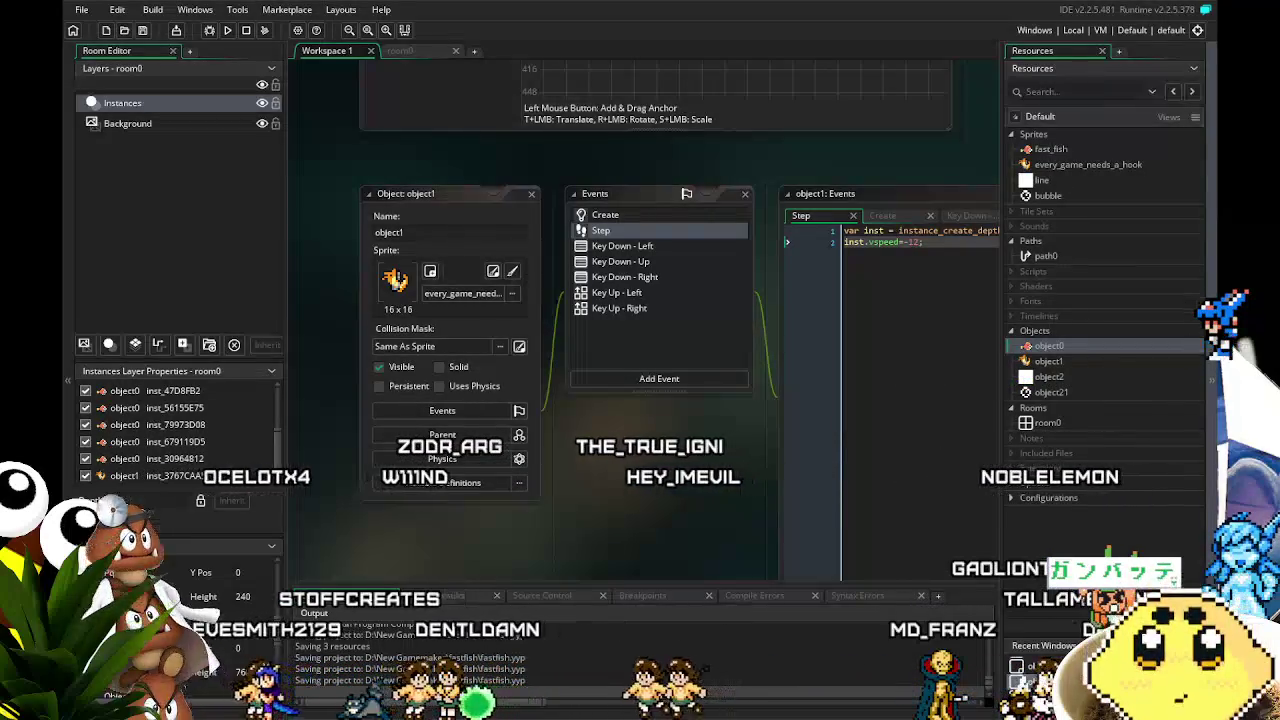
{"action": "scroll", "coordinate": [534, 522], "scroll_direction": "up", "scroll_amount": 5}
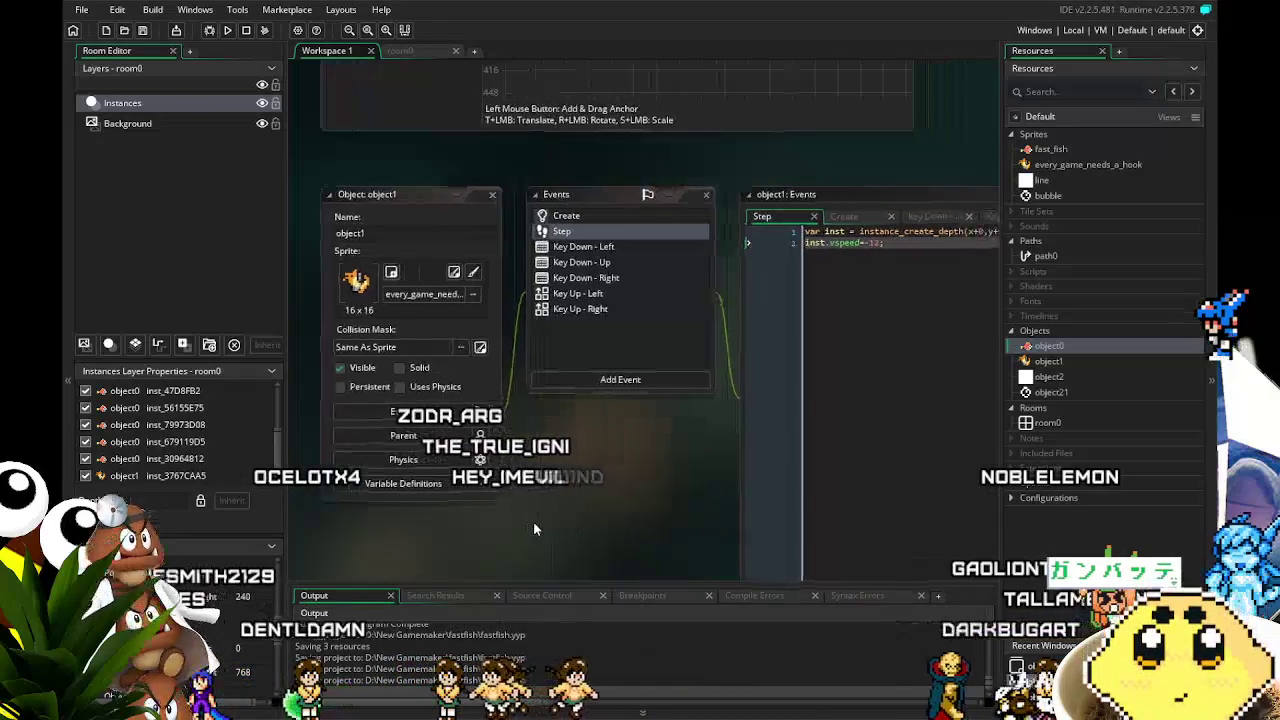
{"action": "scroll", "coordinate": [533, 521], "scroll_direction": "down", "scroll_amount": 5}
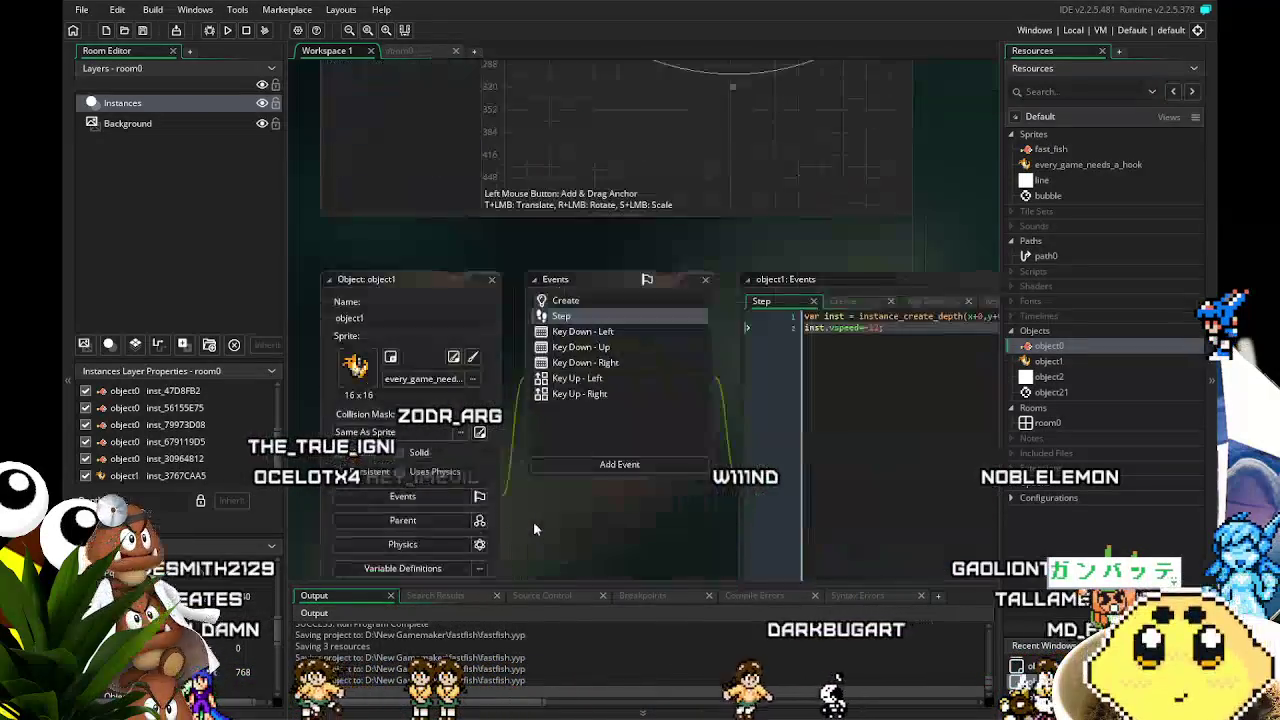
{"action": "scroll", "coordinate": [386, 538], "scroll_direction": "up", "scroll_amount": 5}
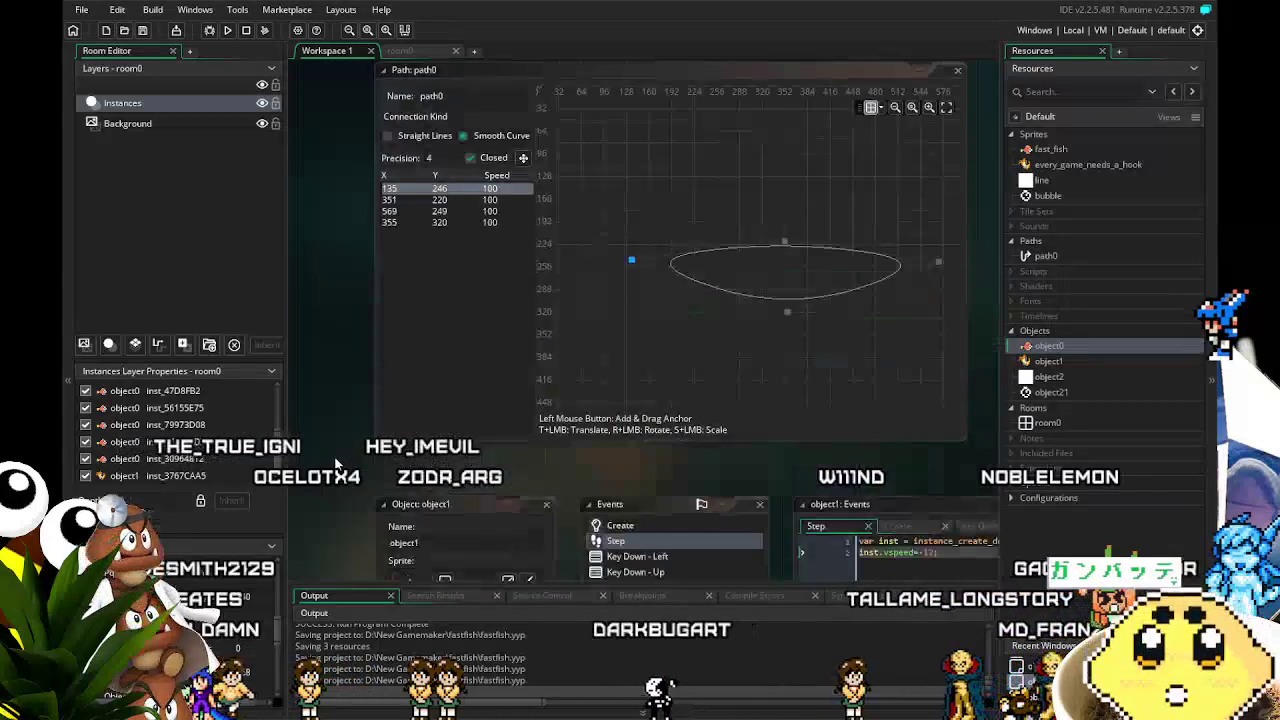
{"action": "scroll", "coordinate": [337, 462], "scroll_direction": "down", "scroll_amount": 5}
{"action": "scroll", "coordinate": [337, 462], "scroll_direction": "up", "scroll_amount": 5}
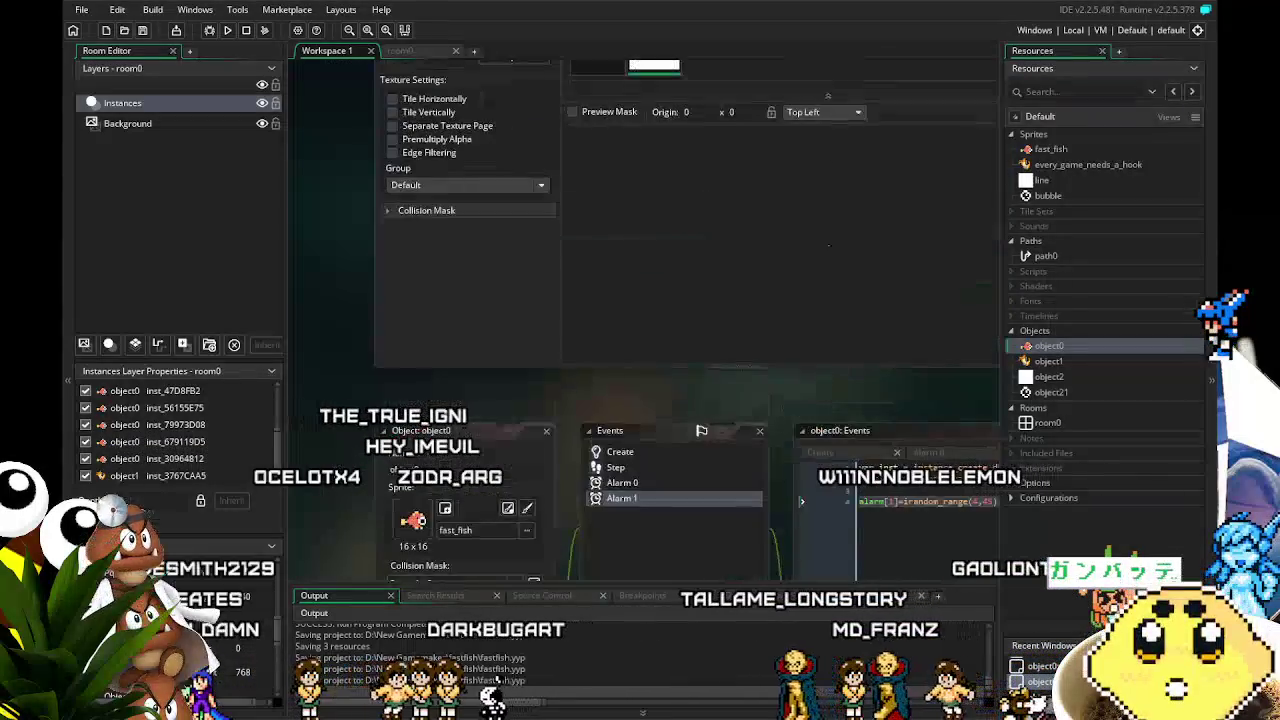
{"action": "scroll", "coordinate": [336, 476], "scroll_direction": "down", "scroll_amount": 10}
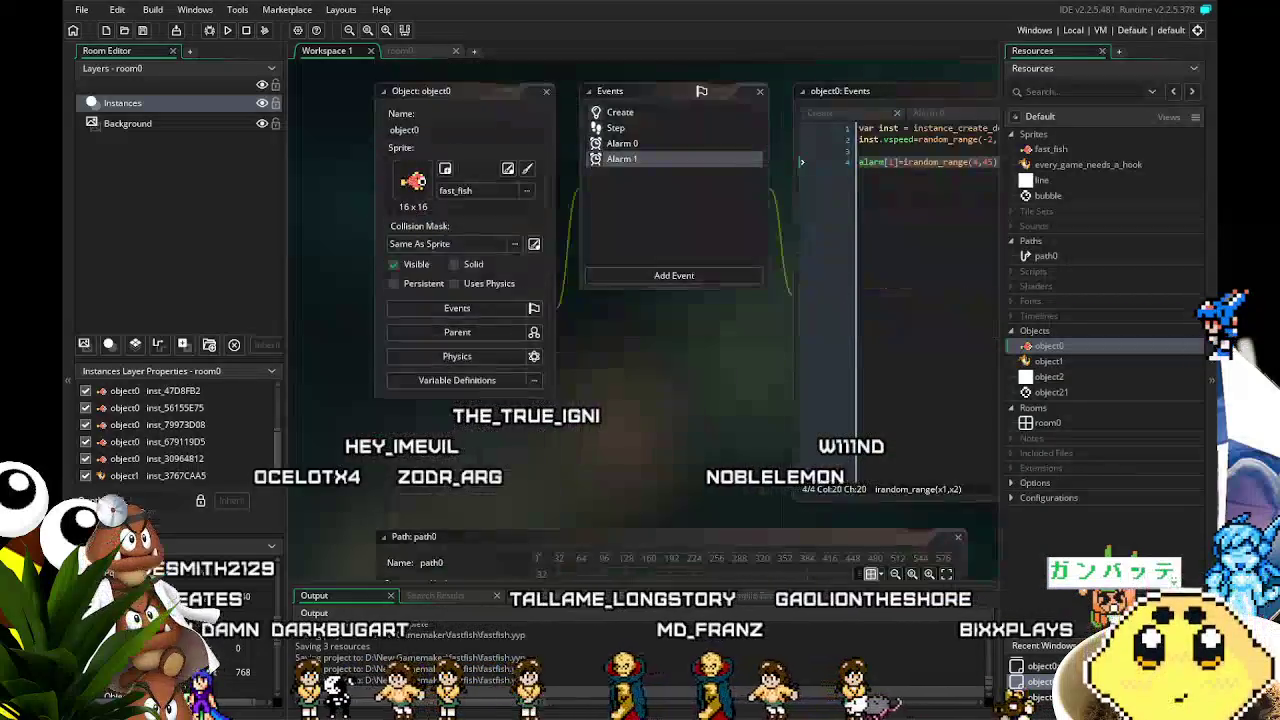
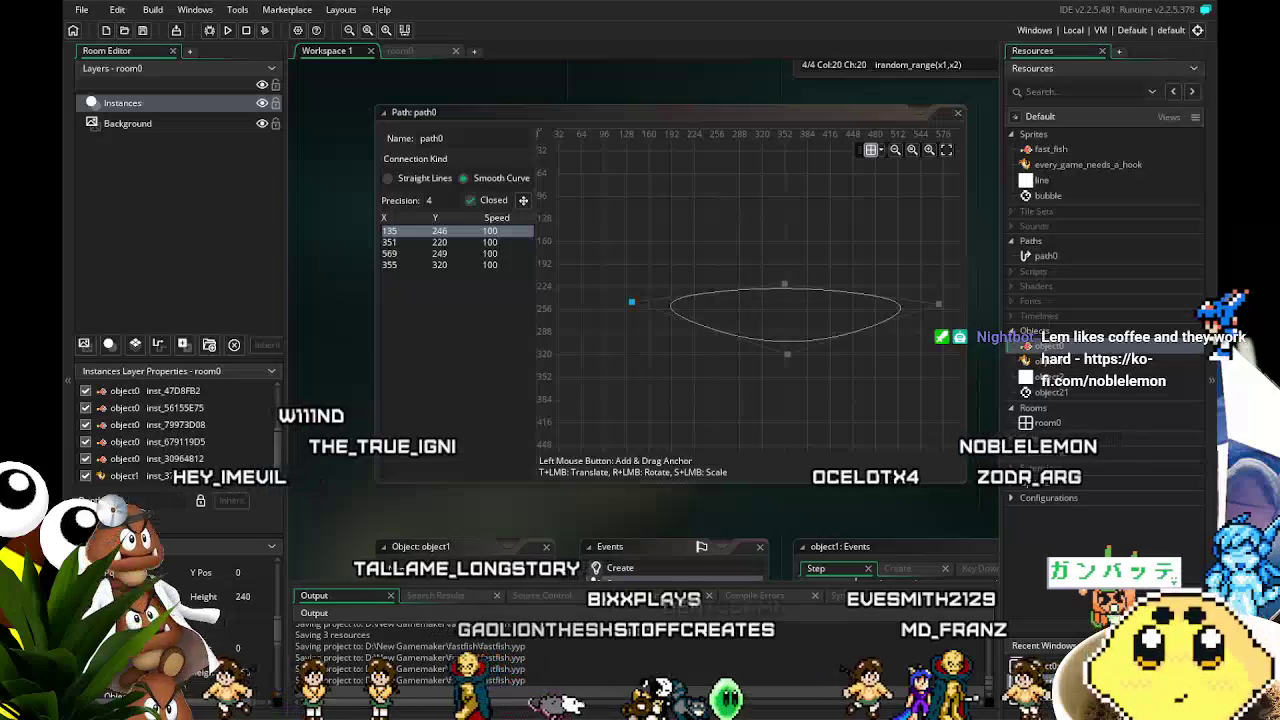
Step: Switch to the room0 layout and pan around to view the five fish on the blue background
{"action": "mouse_move", "coordinate": [560, 470]}
{"action": "left_mouse_down"}
{"action": "mouse_move", "coordinate": [516, 462]}
{"action": "mouse_move", "coordinate": [403, 485]}
{"action": "mouse_move", "coordinate": [652, 449]}
{"action": "left_mouse_up"}
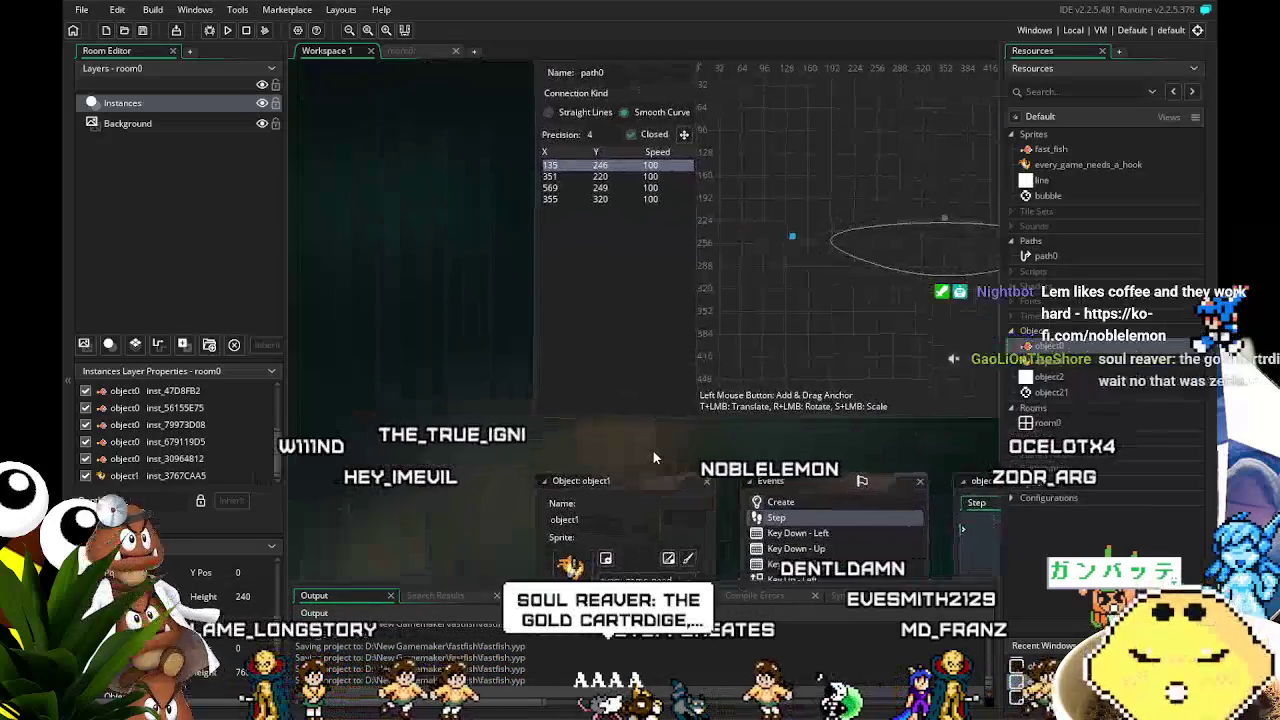
{"action": "left_click", "coordinate": [414, 53]}
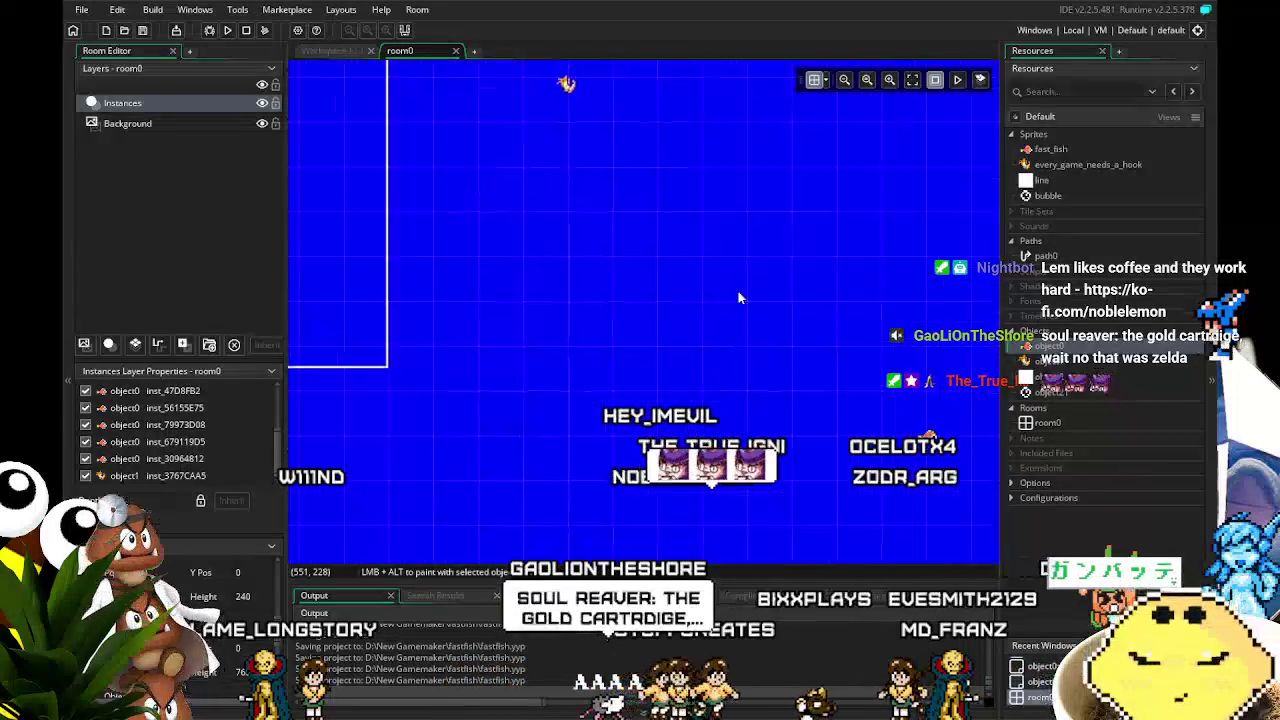
{"action": "scroll", "coordinate": [510, 300], "scroll_direction": "down", "scroll_amount": 5}
{"action": "scroll", "coordinate": [503, 501], "scroll_direction": "up", "scroll_amount": 5}
{"action": "scroll", "coordinate": [503, 501], "scroll_direction": "right", "scroll_amount": 5}
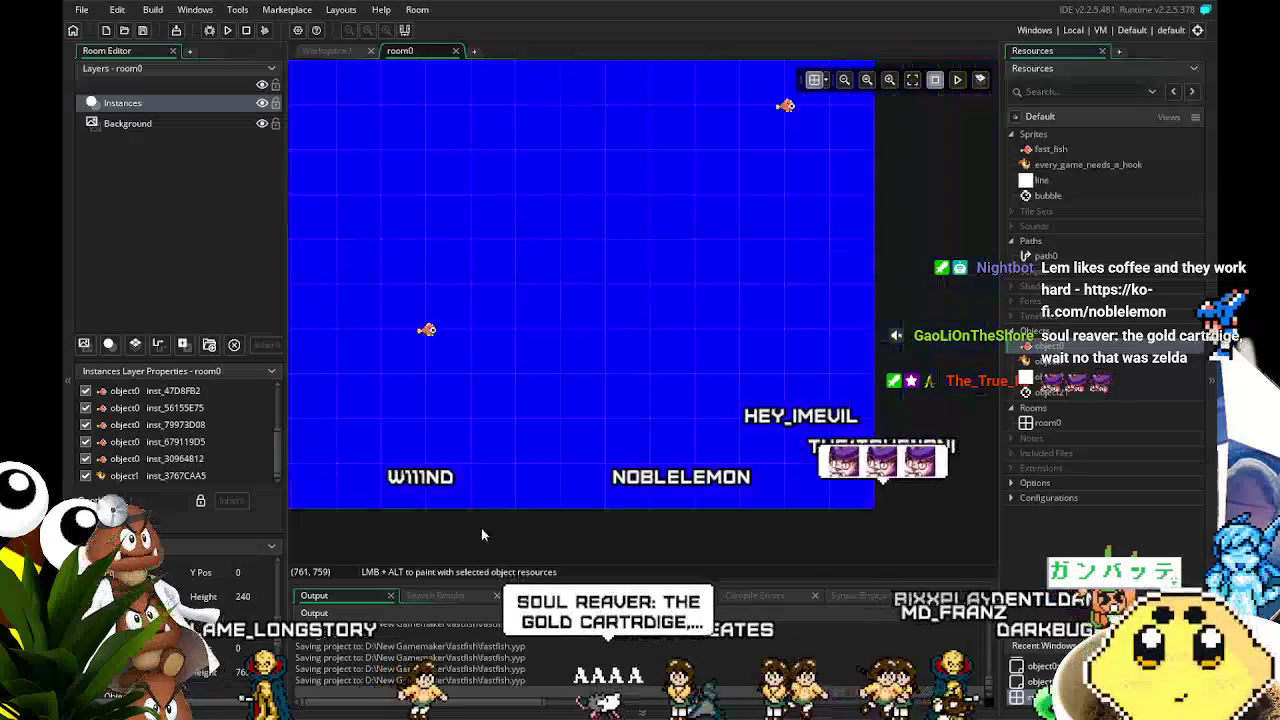
{"action": "scroll", "coordinate": [407, 439], "scroll_direction": "up", "scroll_amount": 3}
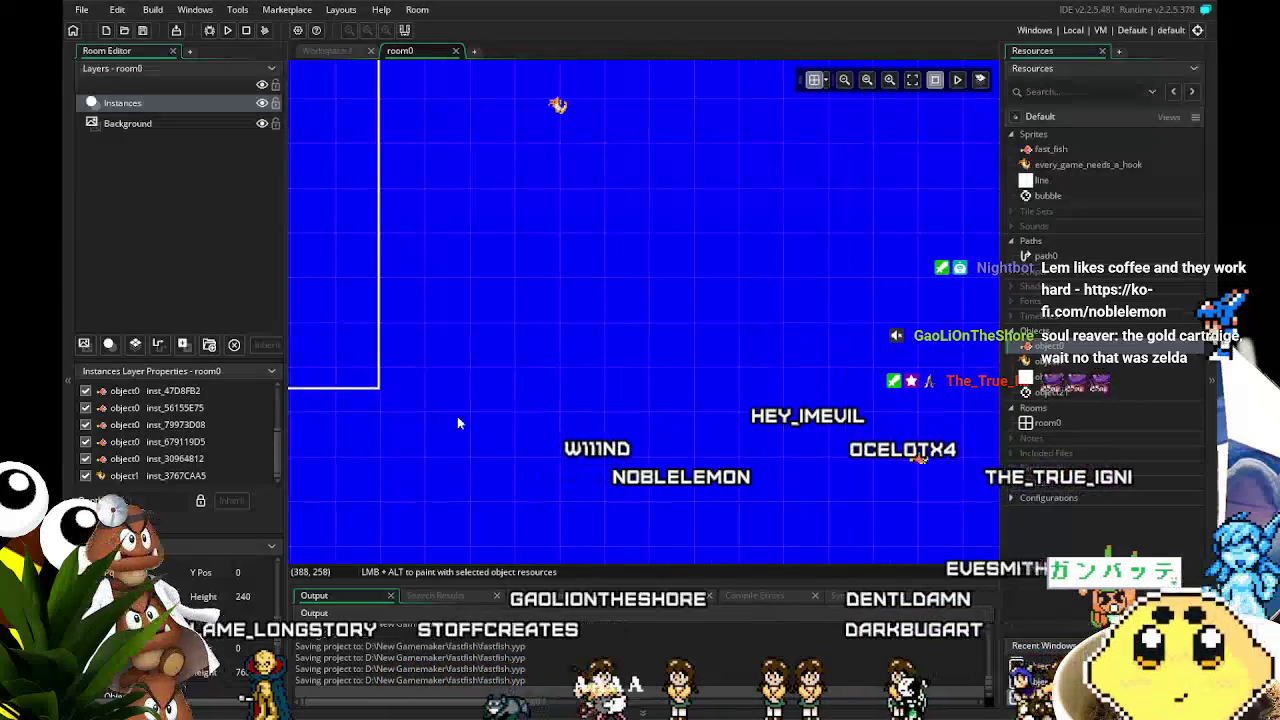
{"action": "mouse_move", "coordinate": [784, 480]}
{"action": "left_mouse_down"}
{"action": "mouse_move", "coordinate": [964, 490]}
{"action": "mouse_move", "coordinate": [672, 490]}
{"action": "mouse_move", "coordinate": [527, 470]}
{"action": "mouse_move", "coordinate": [423, 420]}
{"action": "left_mouse_up"}
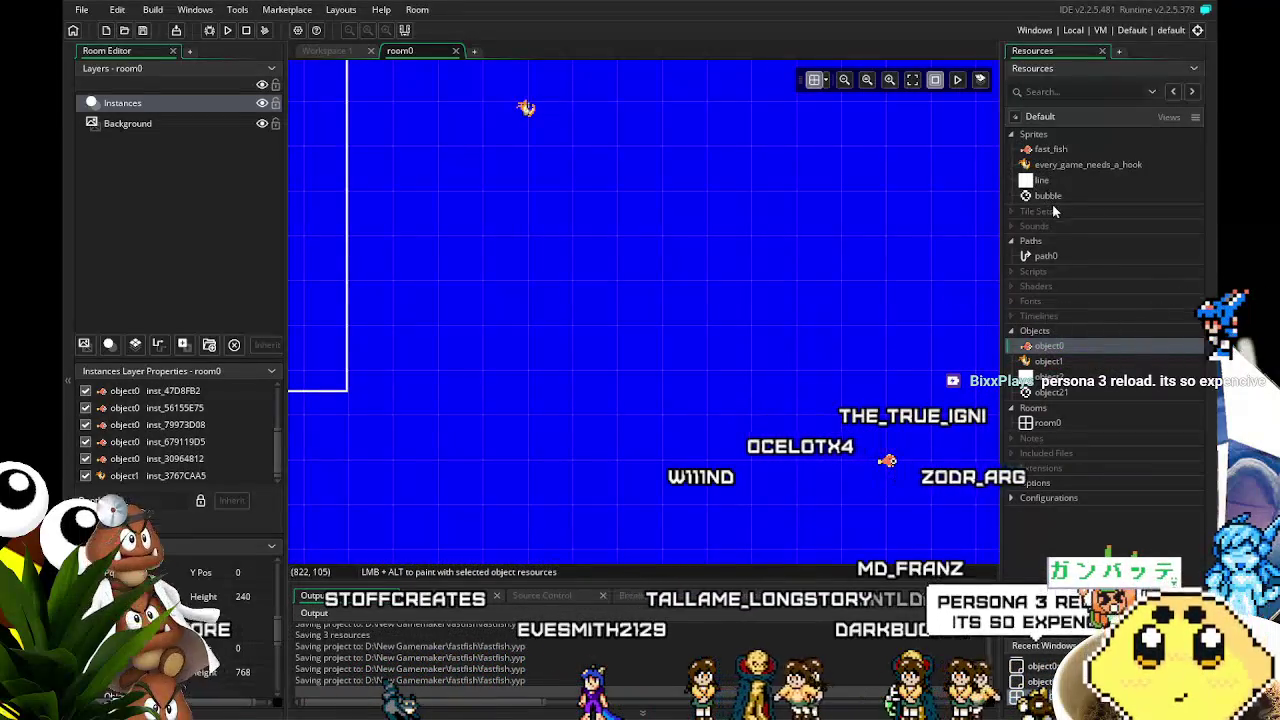
Step: Duplicate the every_game_needs_a_hook sprite's frame as a second frame
{"action": "double_click", "coordinate": [1045, 166]}
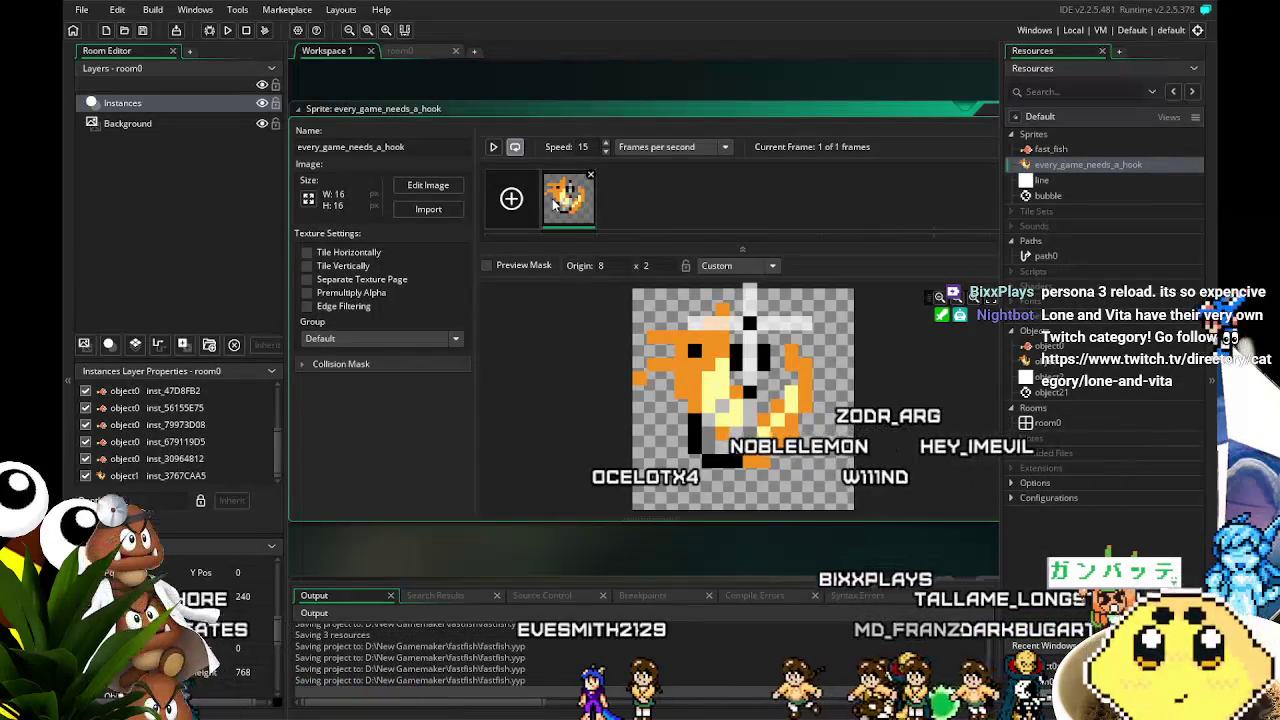
{"action": "key", "text": "ctrl+c"}
{"action": "key", "text": "ctrl+v"}
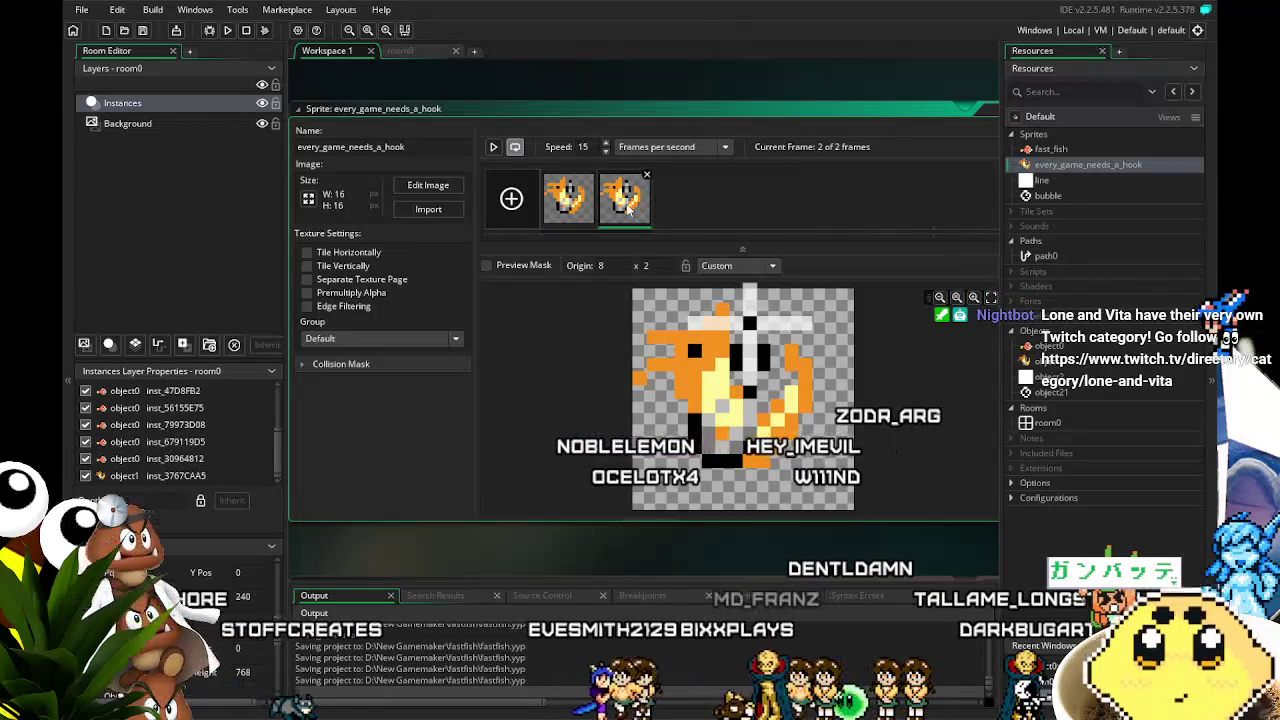
Step: On frame 2, start erasing the top orange spike with the eraser
{"action": "double_click", "coordinate": [615, 200]}
{"action": "key", "text": "e"}
{"action": "left_click_drag", "start_coordinate": [480, 180], "coordinate": [515, 210]}
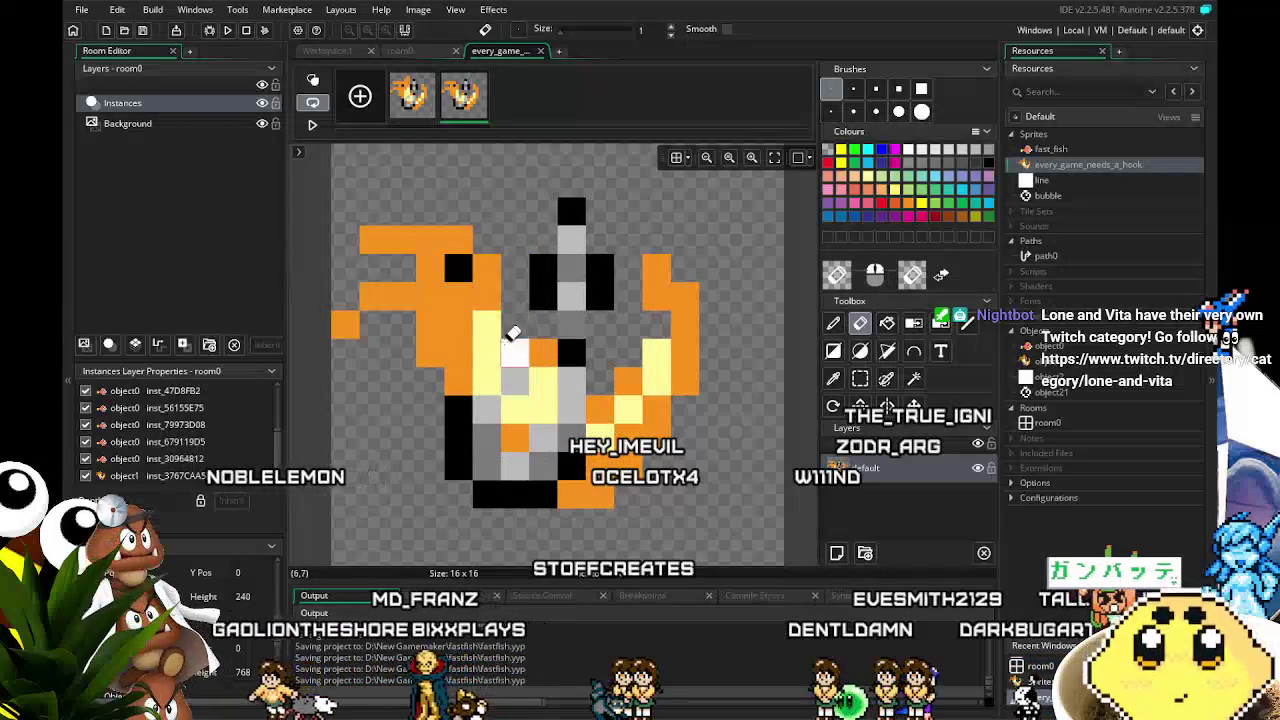
Step: Erase the remaining orange and yellow fish pixels from frame 2, leaving the grey hook, and close the editor
{"action": "mouse_move", "coordinate": [512, 330]}
{"action": "left_mouse_down"}
{"action": "mouse_move", "coordinate": [540, 340]}
{"action": "mouse_move", "coordinate": [453, 371]}
{"action": "left_mouse_up"}
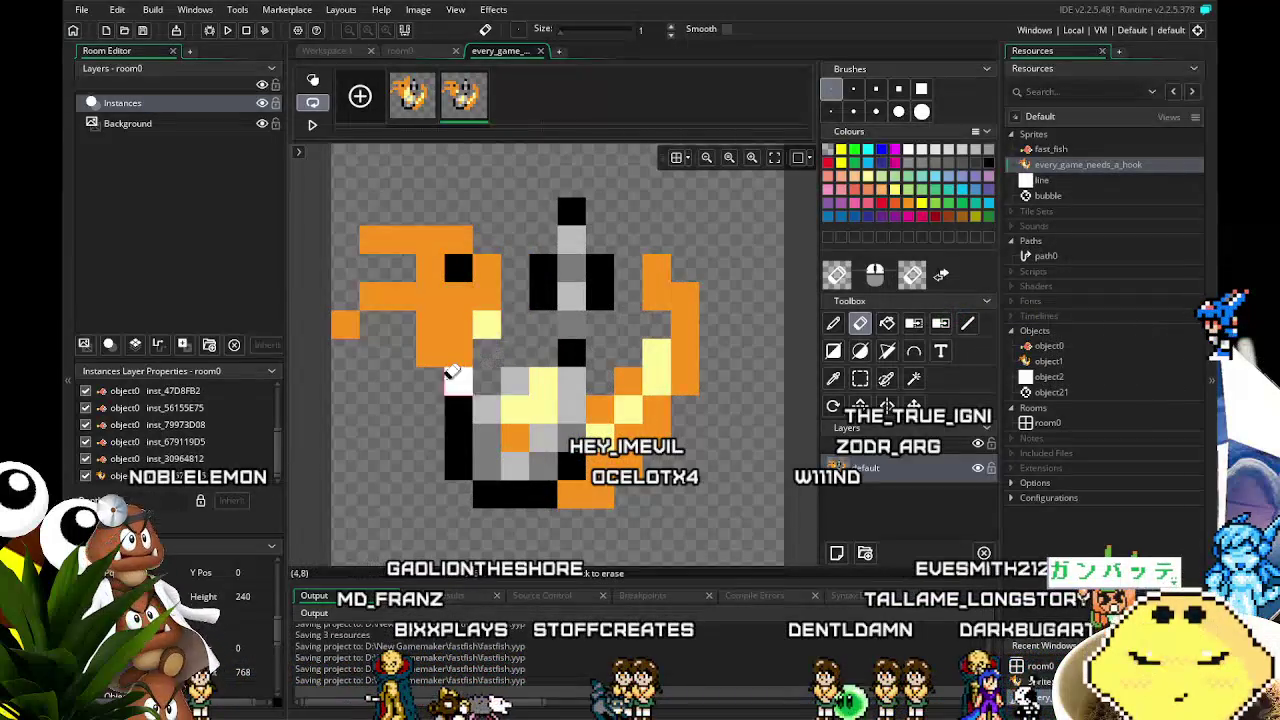
{"action": "mouse_move", "coordinate": [424, 218]}
{"action": "left_mouse_down"}
{"action": "mouse_move", "coordinate": [495, 262]}
{"action": "mouse_move", "coordinate": [440, 266]}
{"action": "mouse_move", "coordinate": [420, 292]}
{"action": "mouse_move", "coordinate": [455, 343]}
{"action": "mouse_move", "coordinate": [423, 349]}
{"action": "mouse_move", "coordinate": [551, 349]}
{"action": "mouse_move", "coordinate": [551, 386]}
{"action": "mouse_move", "coordinate": [522, 410]}
{"action": "mouse_move", "coordinate": [530, 445]}
{"action": "mouse_move", "coordinate": [571, 495]}
{"action": "mouse_move", "coordinate": [606, 360]}
{"action": "mouse_move", "coordinate": [638, 467]}
{"action": "mouse_move", "coordinate": [671, 343]}
{"action": "mouse_move", "coordinate": [686, 366]}
{"action": "mouse_move", "coordinate": [697, 241]}
{"action": "left_mouse_up"}
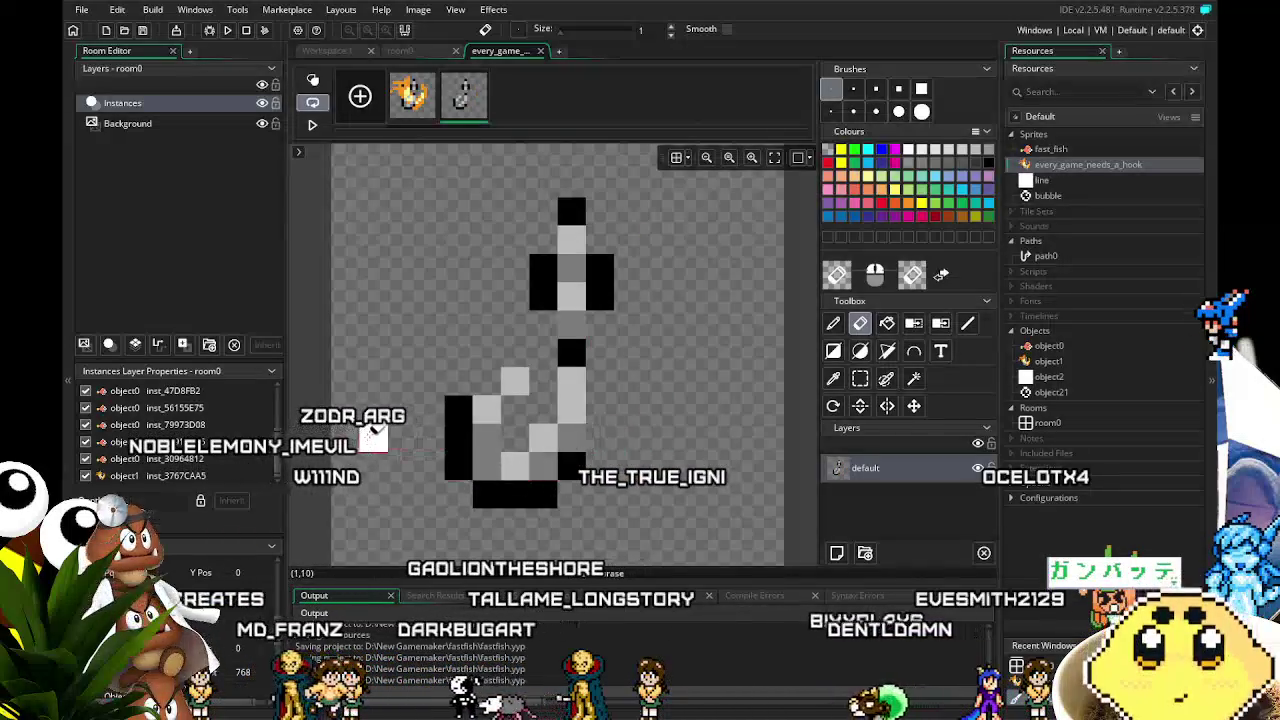
{"action": "left_click_drag", "start_coordinate": [372, 434], "coordinate": [449, 376]}
{"action": "scroll", "coordinate": [513, 476], "scroll_direction": "down", "scroll_amount": 2}
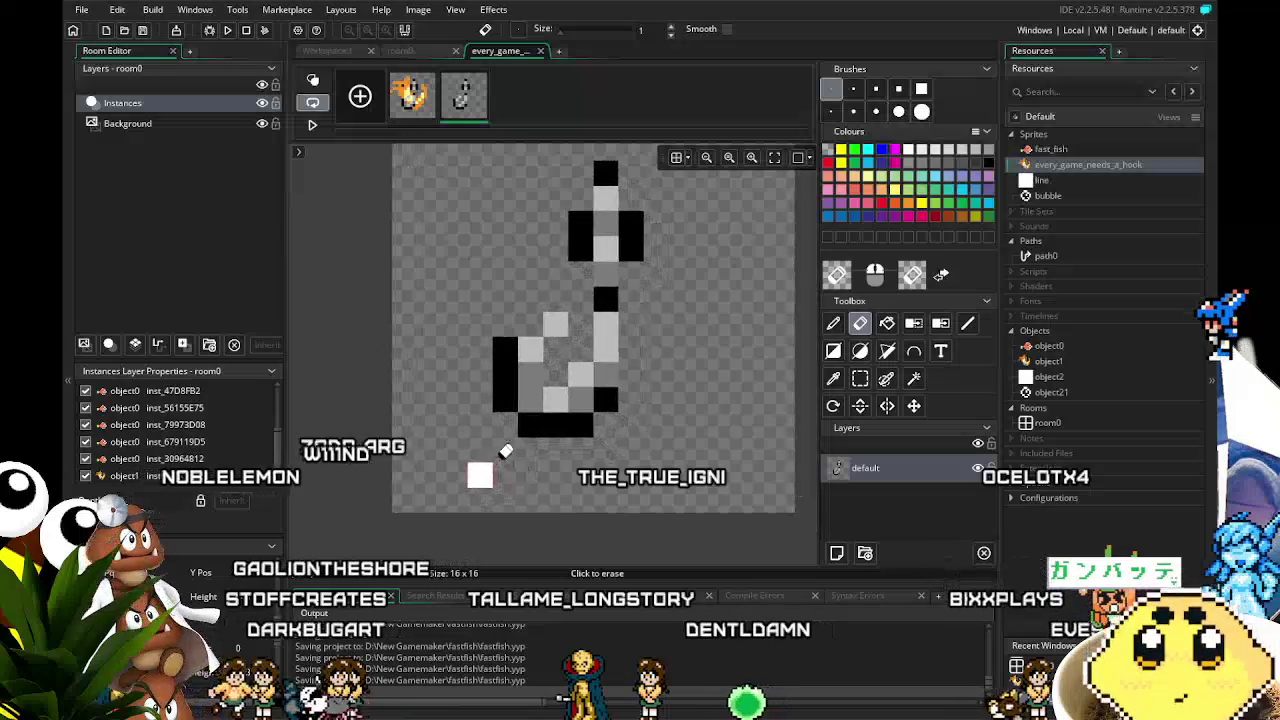
{"action": "left_click_drag", "start_coordinate": [681, 375], "coordinate": [590, 260]}
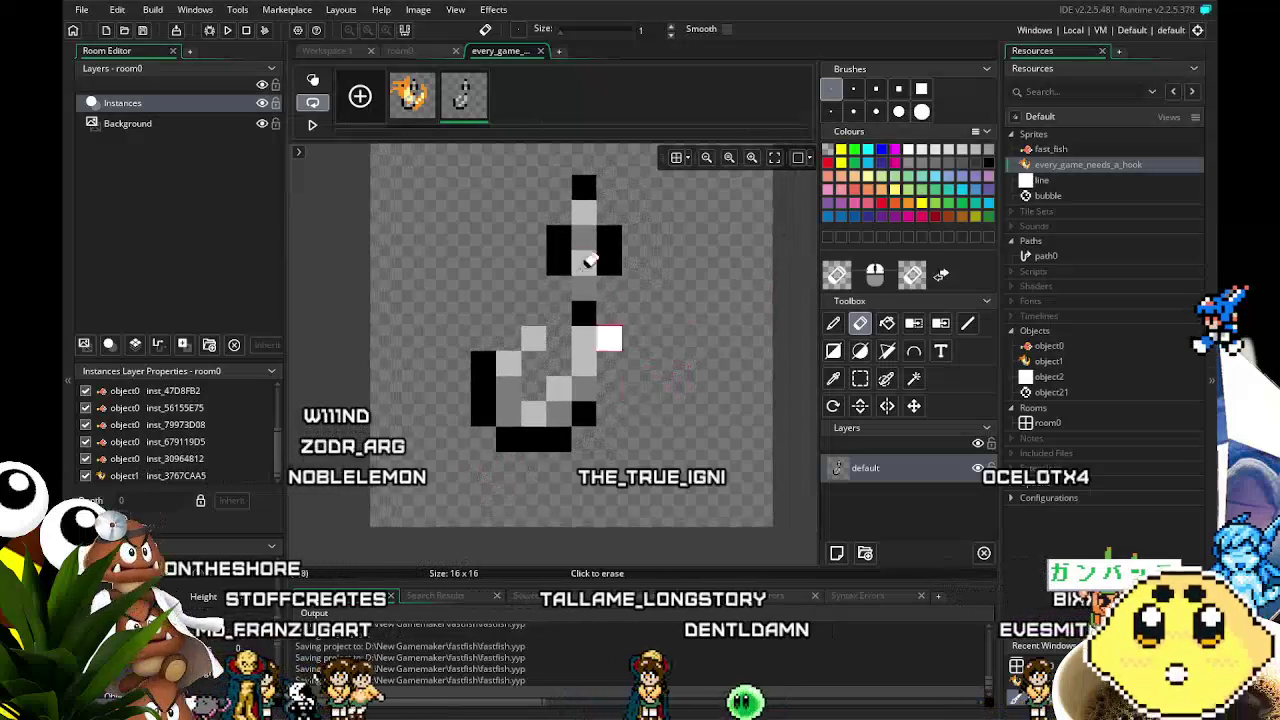
{"action": "left_click", "coordinate": [540, 51]}
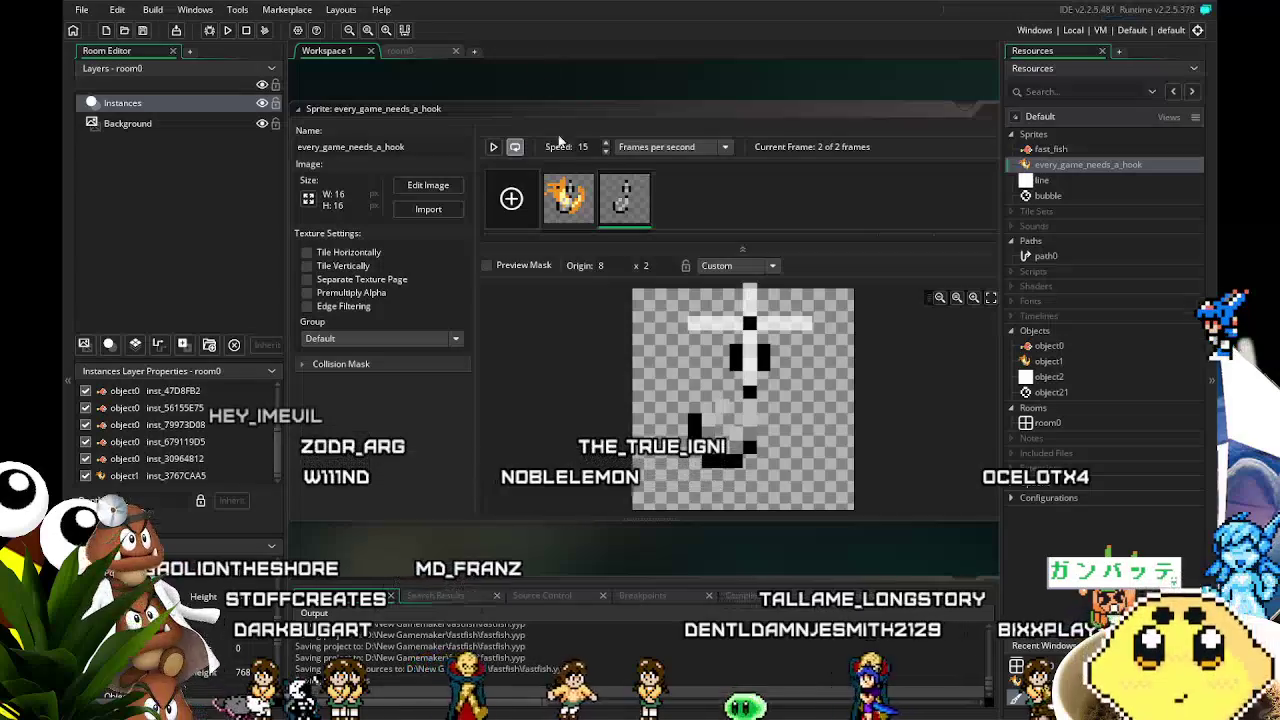
{"action": "double_click", "coordinate": [1050, 149]}
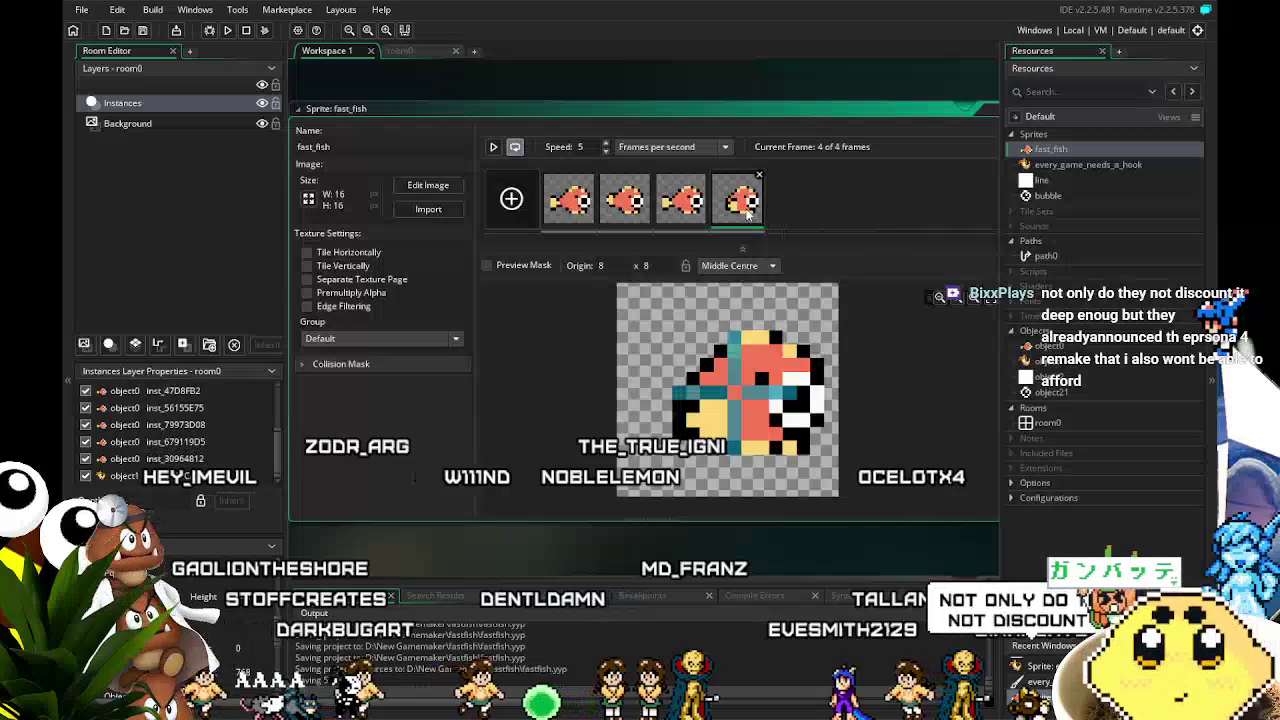
{"action": "double_click", "coordinate": [740, 203]}
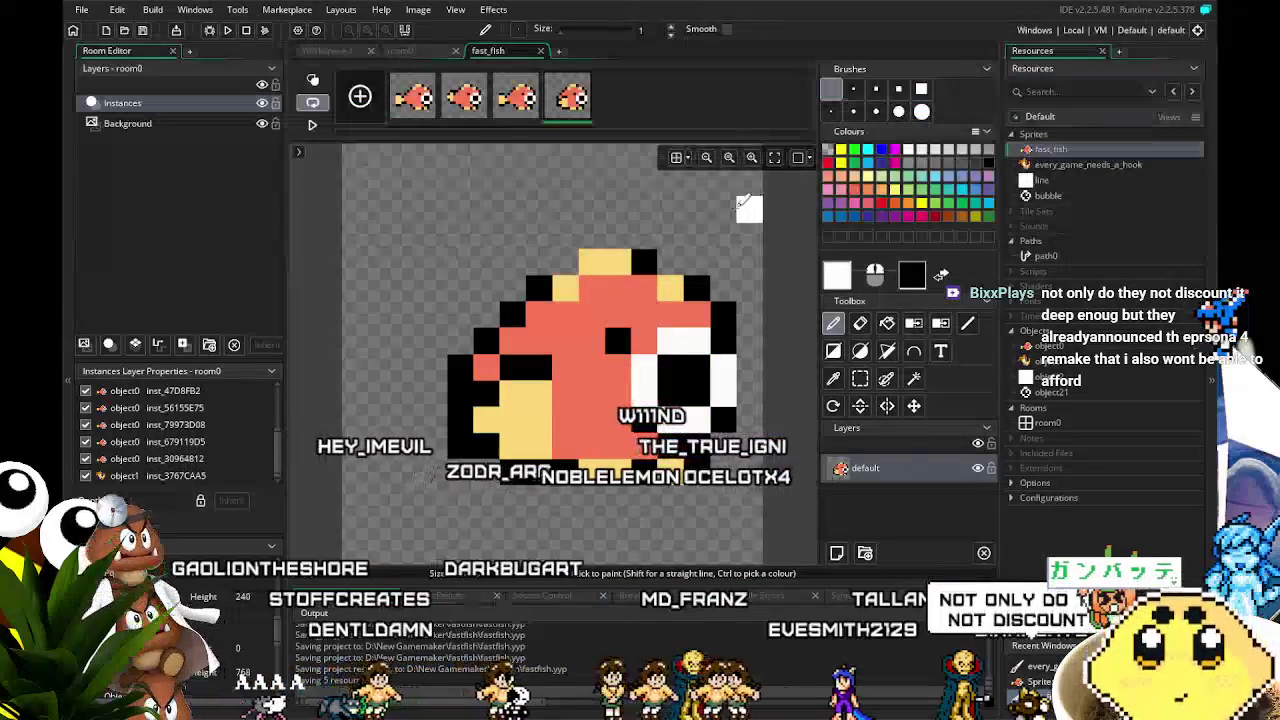
{"action": "key", "text": "Left"}
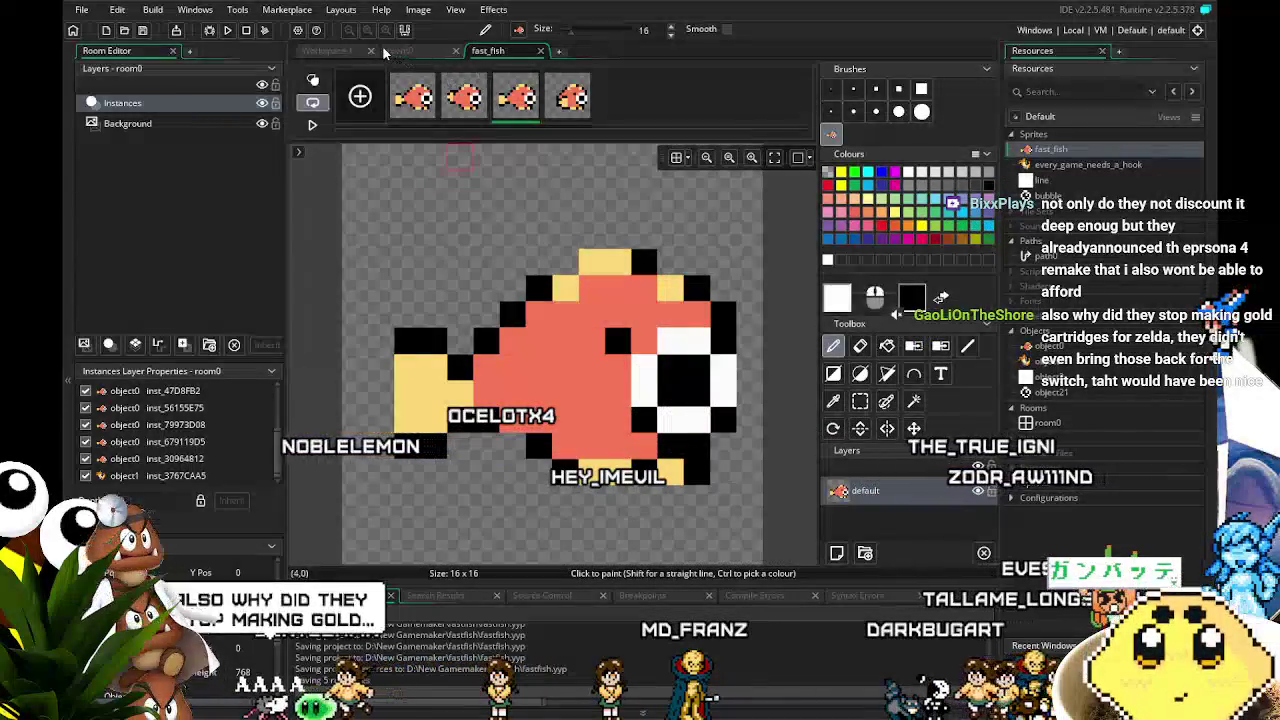
{"action": "left_click", "coordinate": [325, 50]}
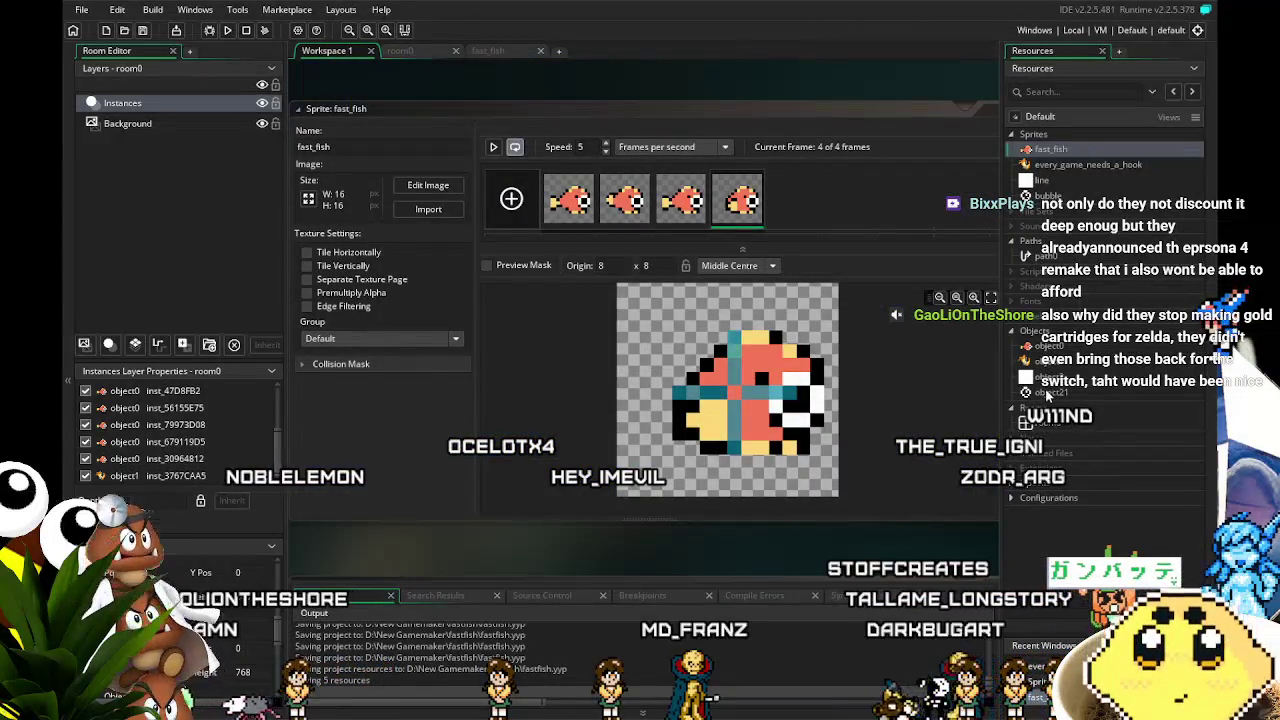
{"action": "double_click", "coordinate": [1063, 166]}
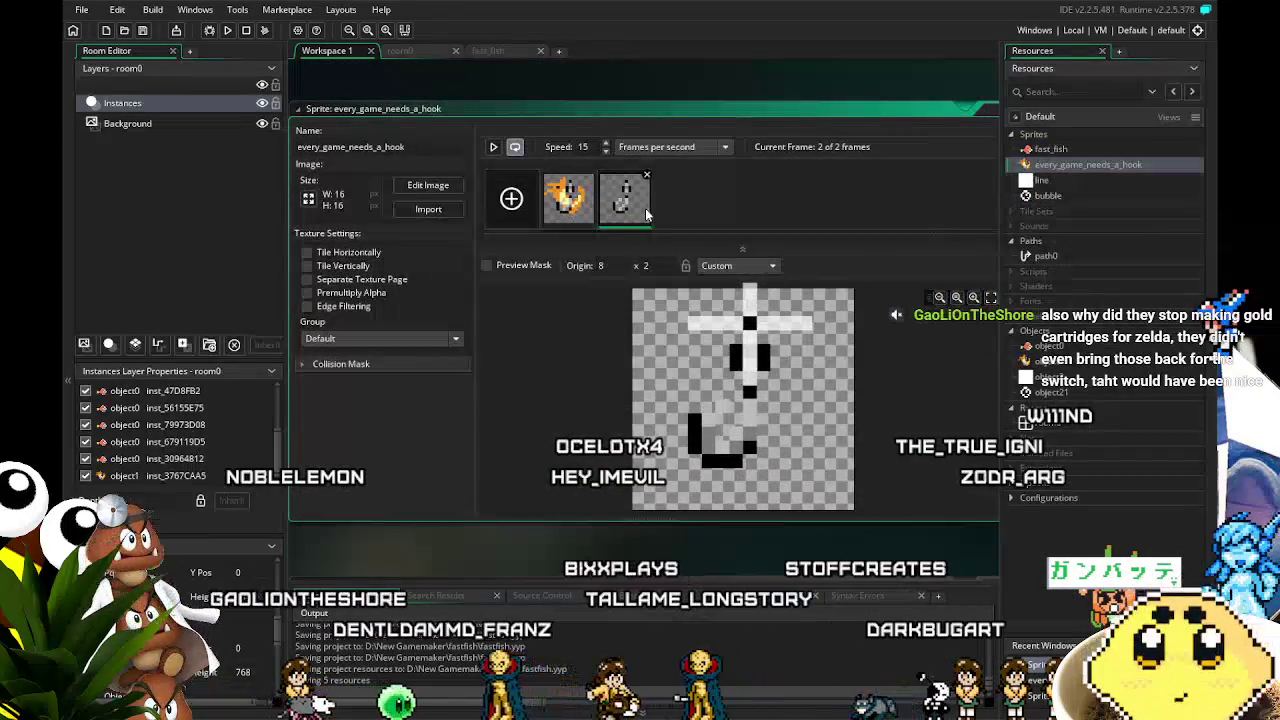
Step: Add a black row at the hook's bottom on frame 2 and duplicate it as a third frame
{"action": "double_click", "coordinate": [645, 208]}
{"action": "left_click_drag", "start_coordinate": [486, 472], "coordinate": [538, 472]}
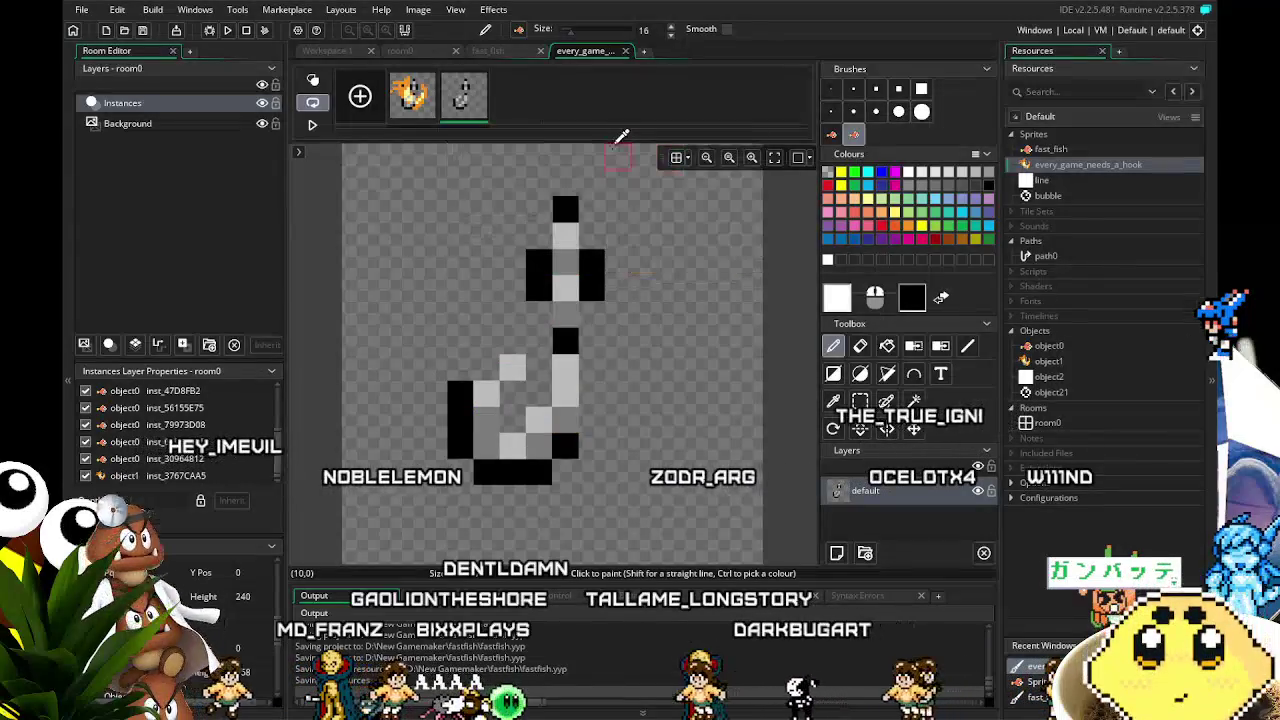
{"action": "scroll", "coordinate": [490, 330], "scroll_direction": "down", "scroll_amount": 2}
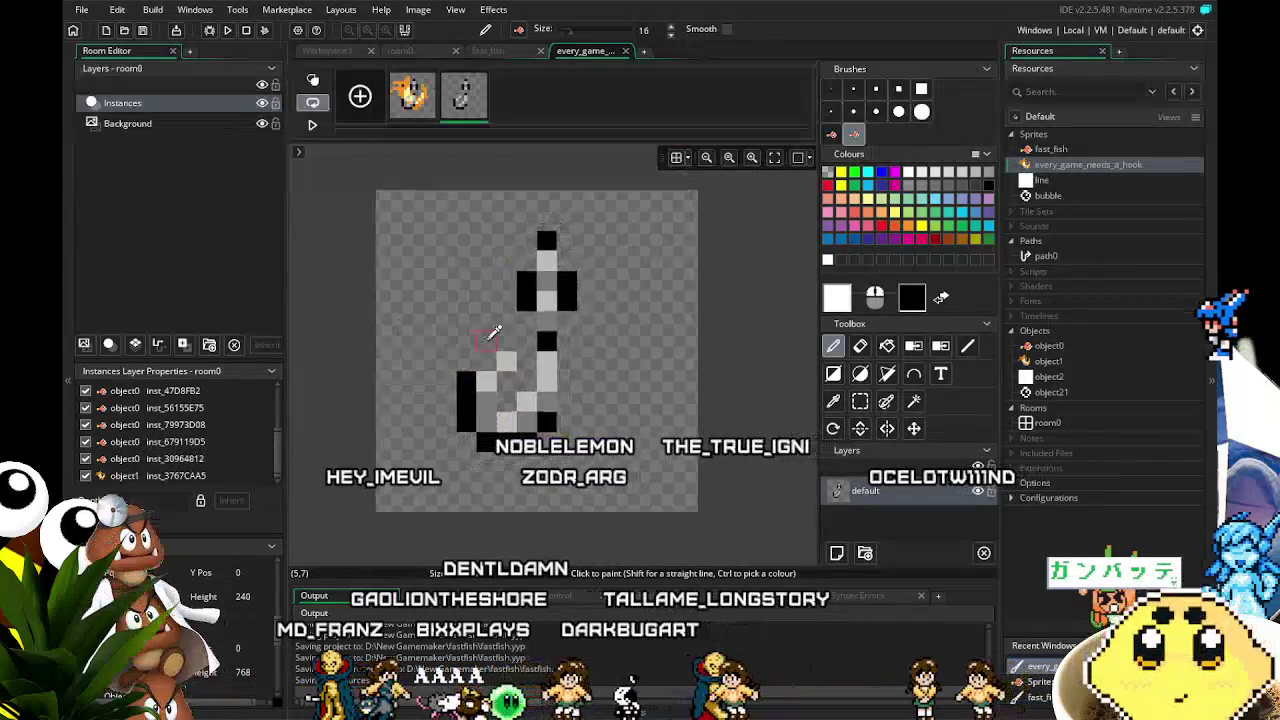
{"action": "key", "text": "ctrl+d"}
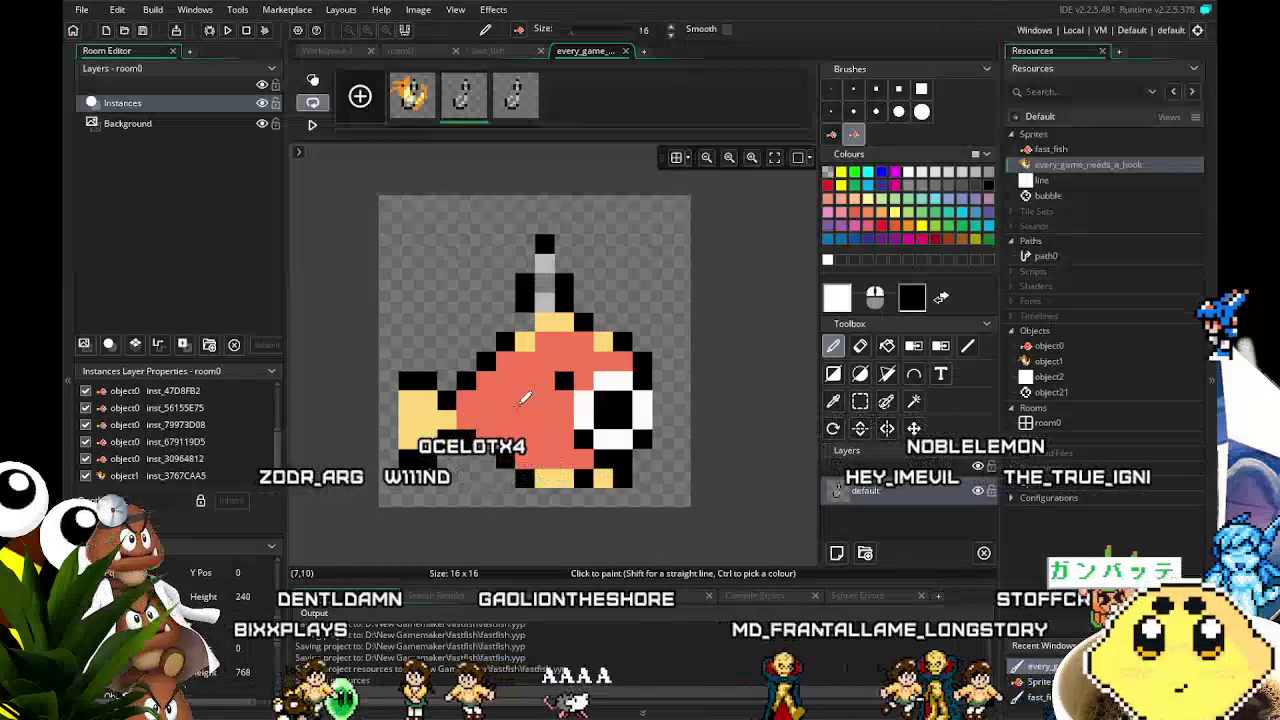
Step: Paste the fish image onto the hook to create a fish-on-hook middle frame
{"action": "left_click", "coordinate": [522, 398]}
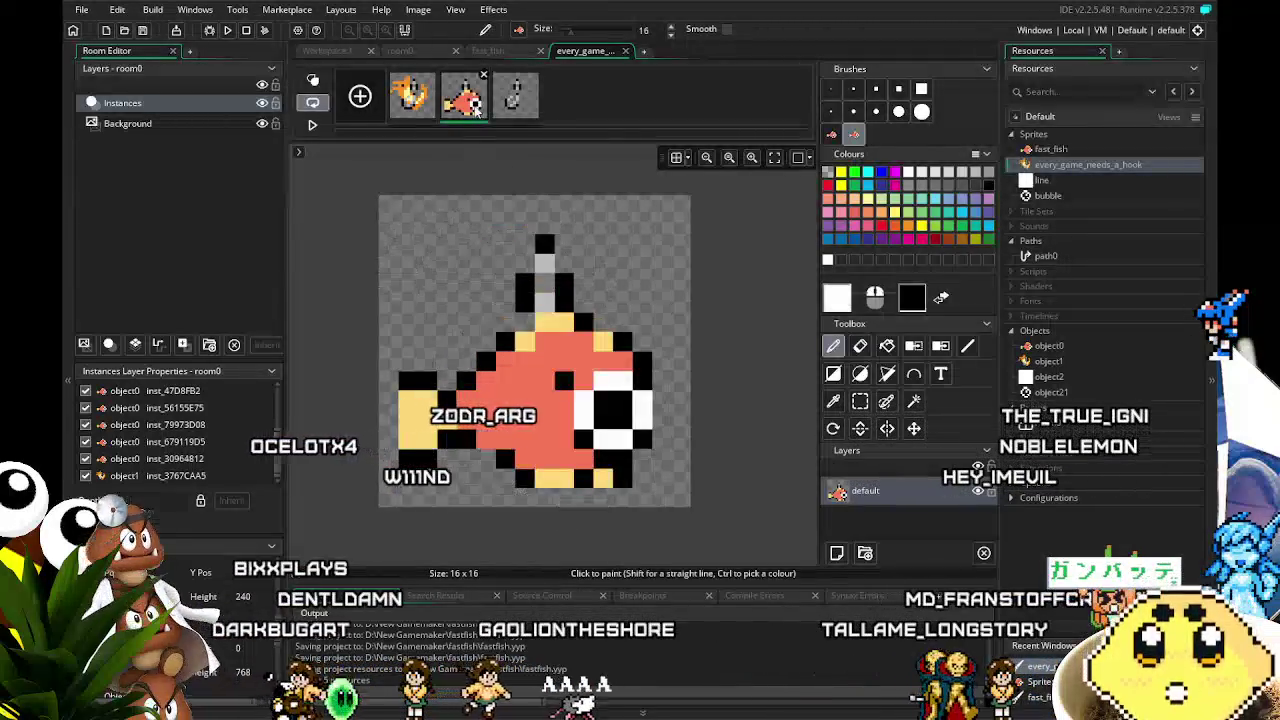
{"action": "left_click", "coordinate": [515, 95]}
{"action": "key", "text": "ctrl+v"}
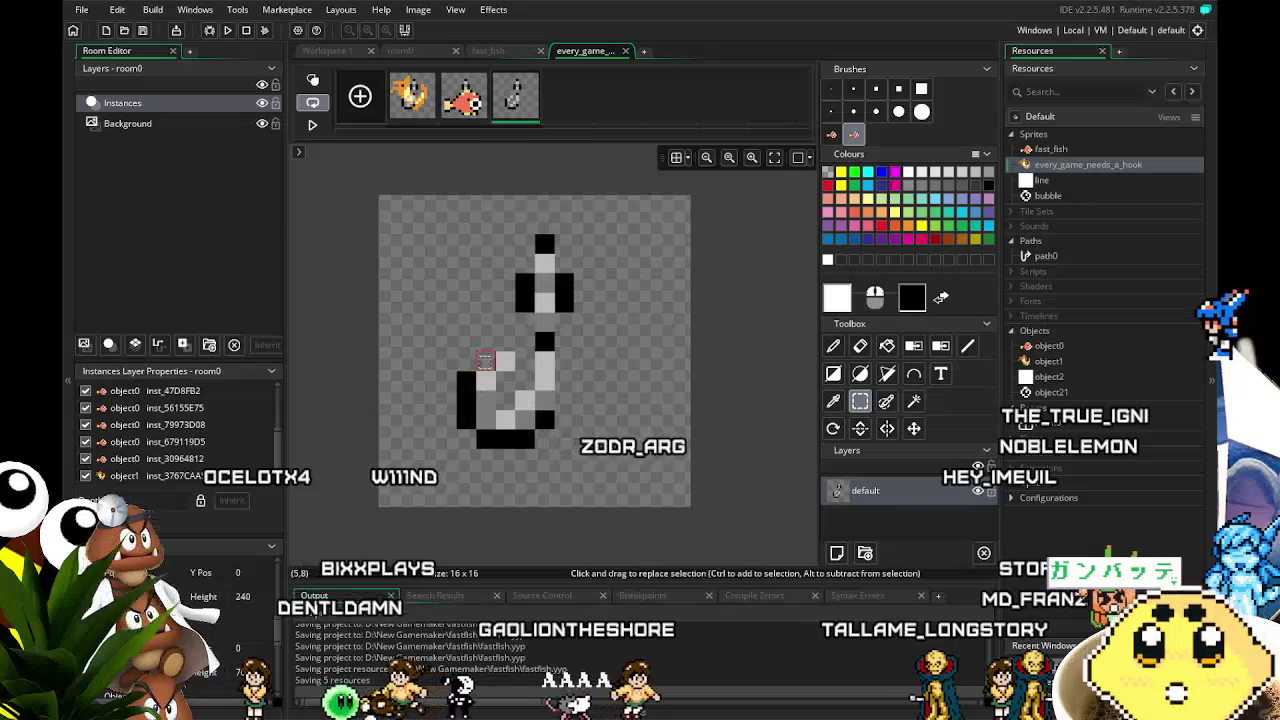
{"action": "left_click_drag", "start_coordinate": [500, 400], "coordinate": [534, 452]}
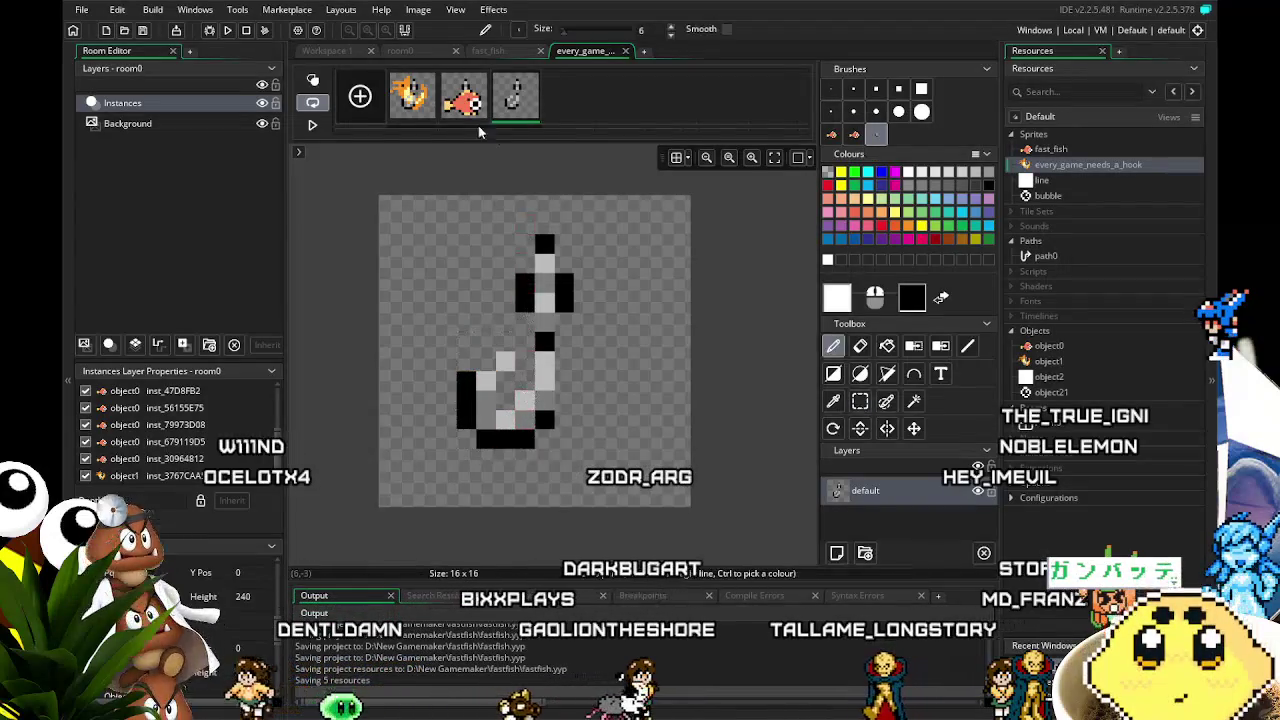
{"action": "left_click", "coordinate": [463, 95]}
Step: Touch up the fish-on-hook frame's pixels with pencil and eraser, then close the image editor
{"action": "key", "text": "p"}
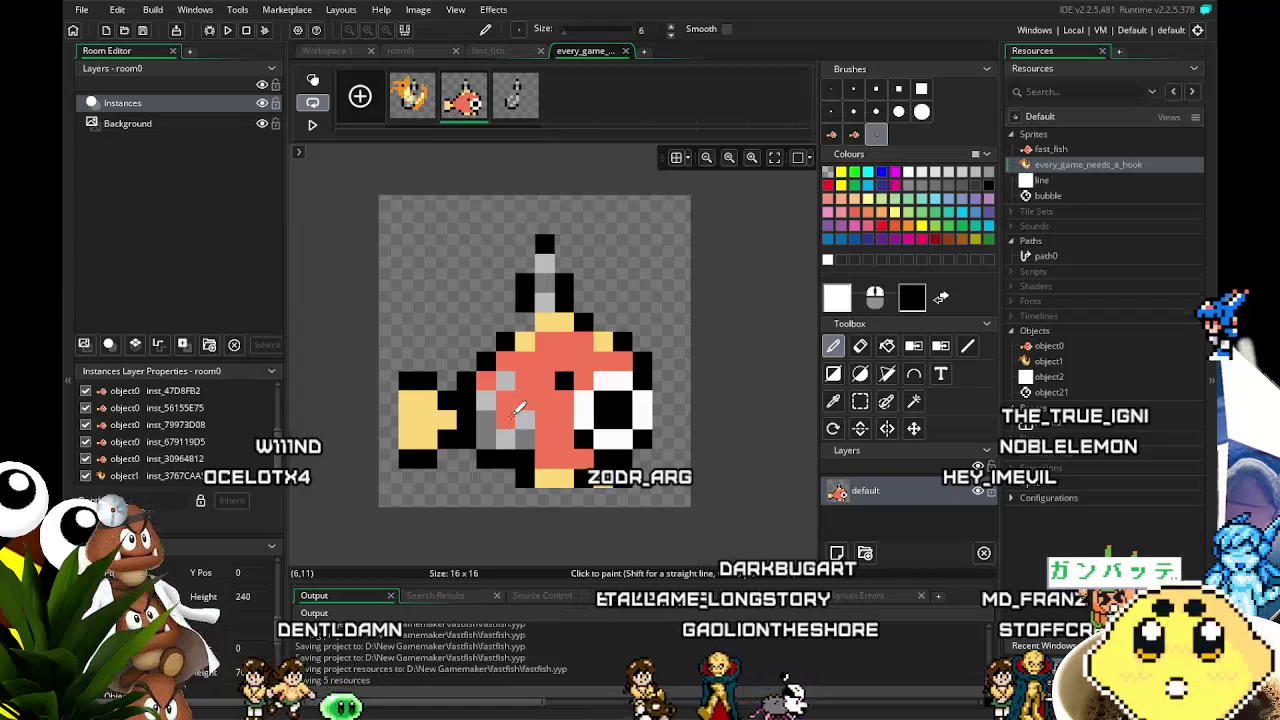
{"action": "key", "text": "e"}
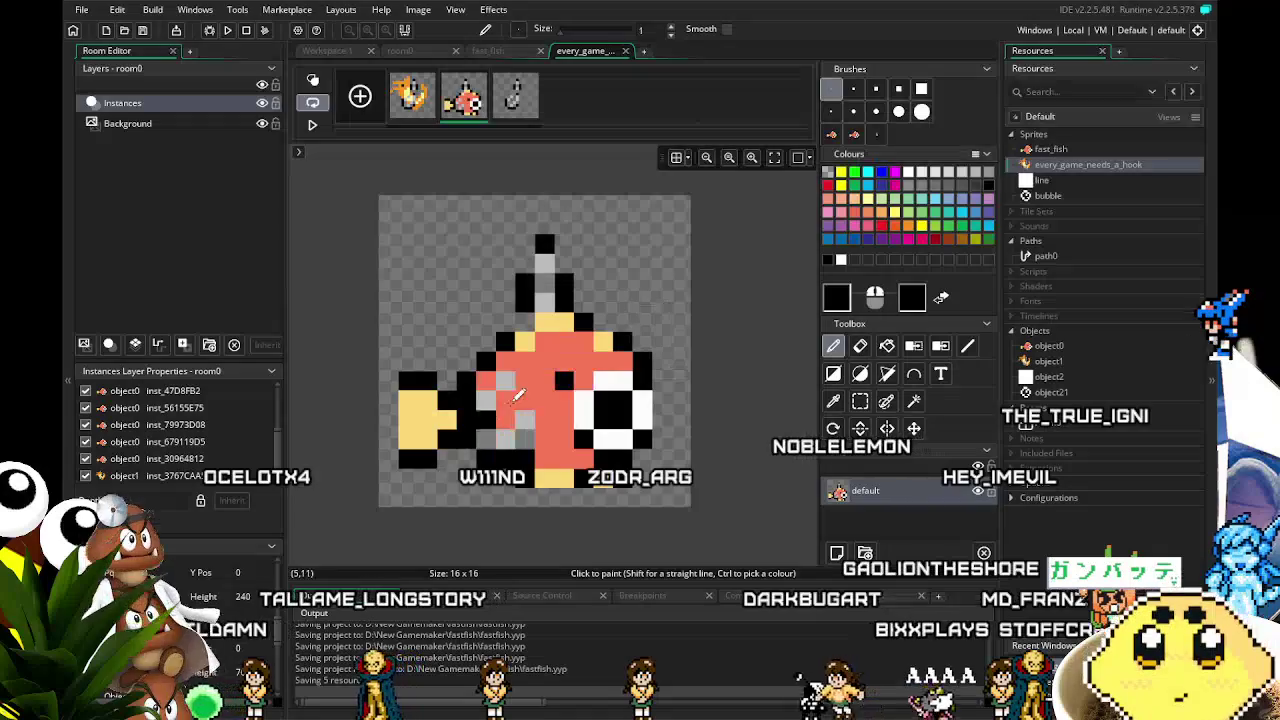
{"action": "left_click", "coordinate": [525, 396]}
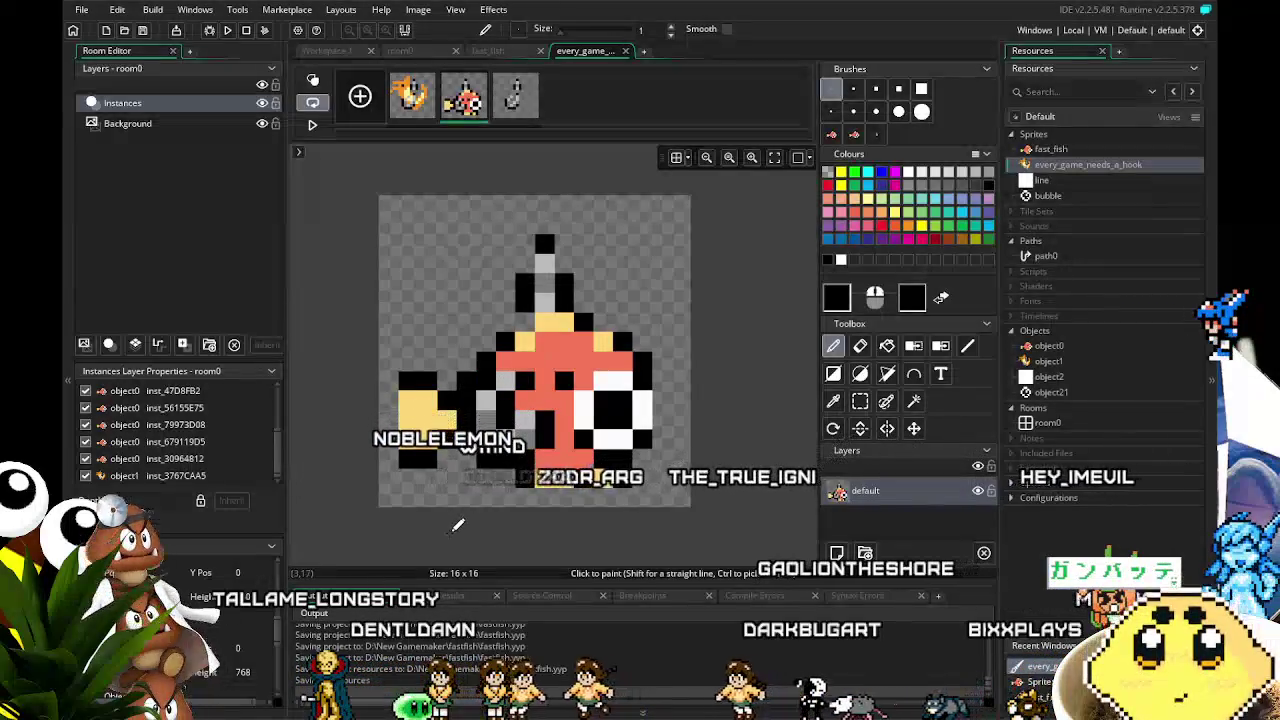
{"action": "scroll", "coordinate": [455, 525], "scroll_direction": "down", "scroll_amount": 2}
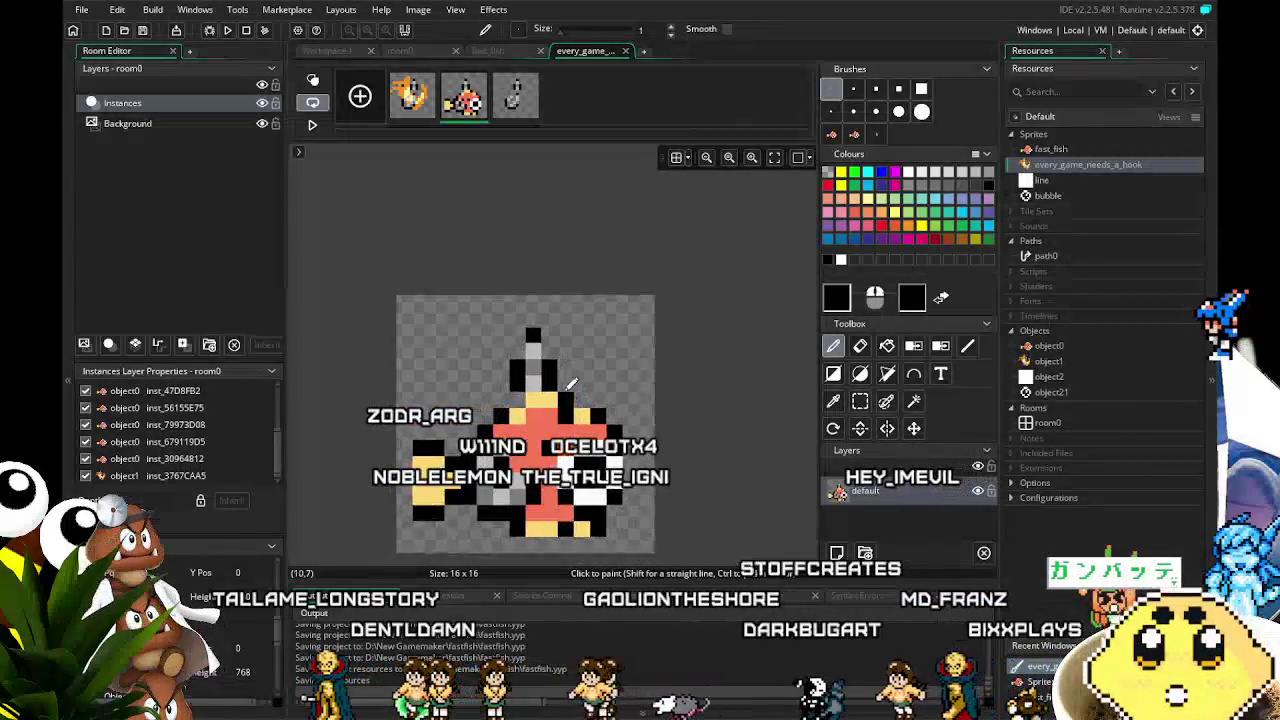
{"action": "scroll", "coordinate": [570, 390], "scroll_direction": "down", "scroll_amount": 1}
{"action": "scroll", "coordinate": [520, 460], "scroll_direction": "up", "scroll_amount": 1}
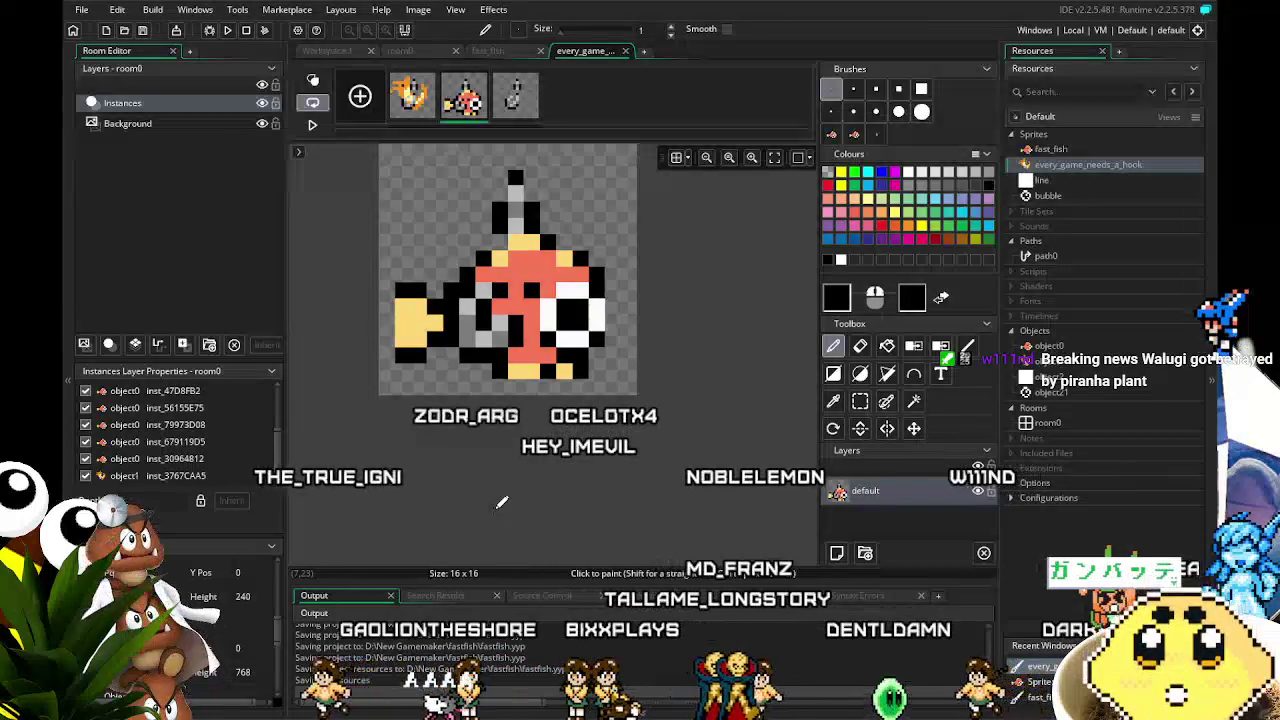
{"action": "left_click", "coordinate": [625, 51]}
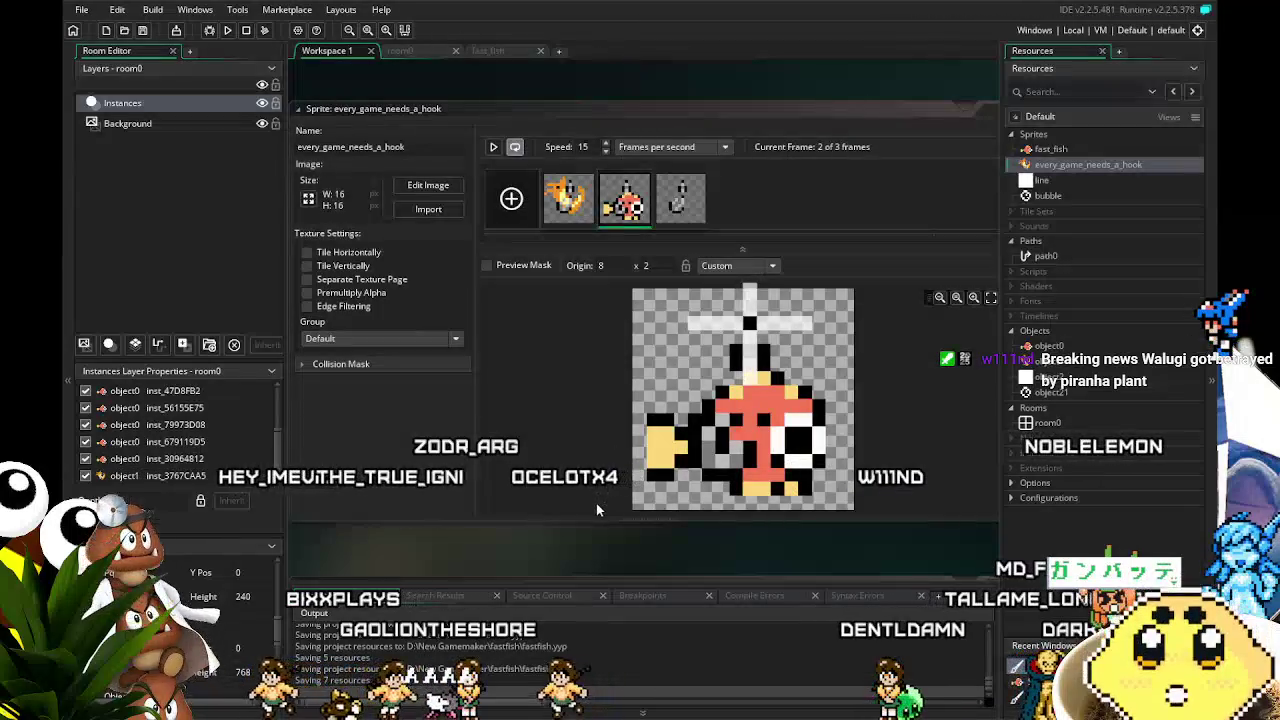
{"action": "left_click_drag", "start_coordinate": [621, 533], "coordinate": [593, 496]}
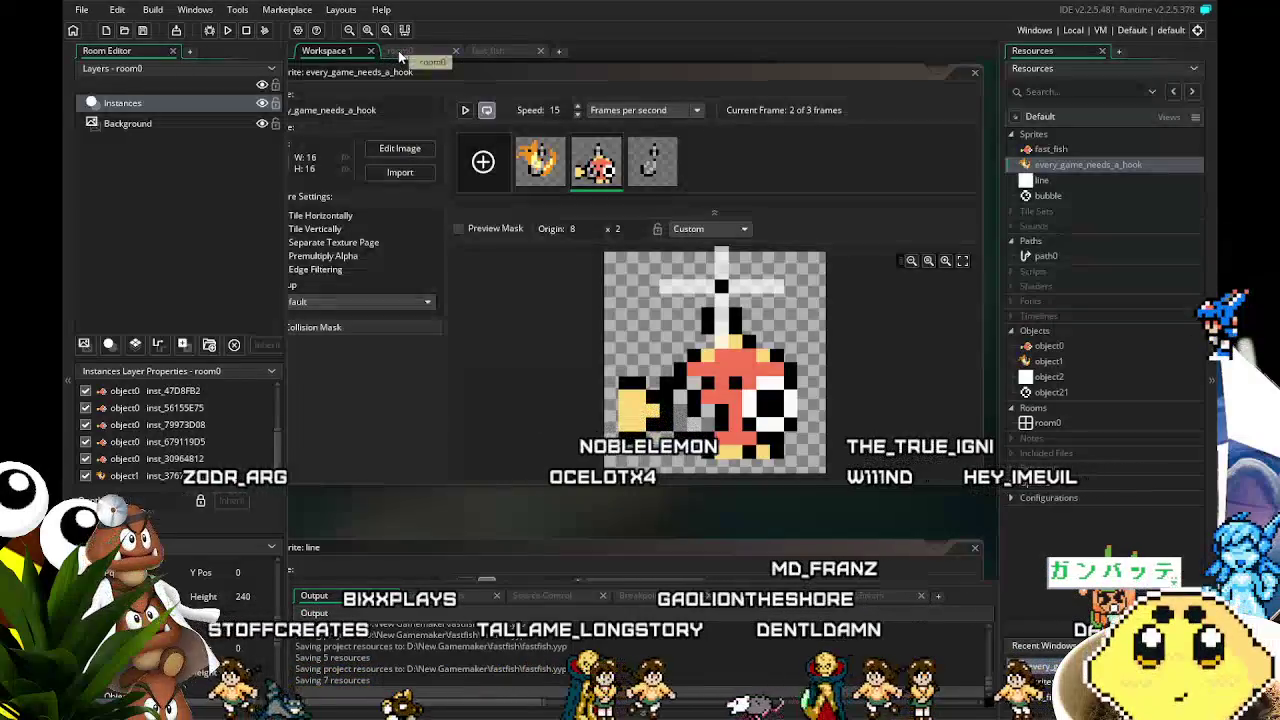
Step: Open object1 and add a Collision event with object0
{"action": "left_click", "coordinate": [1050, 367]}
{"action": "double_click", "coordinate": [1050, 367]}
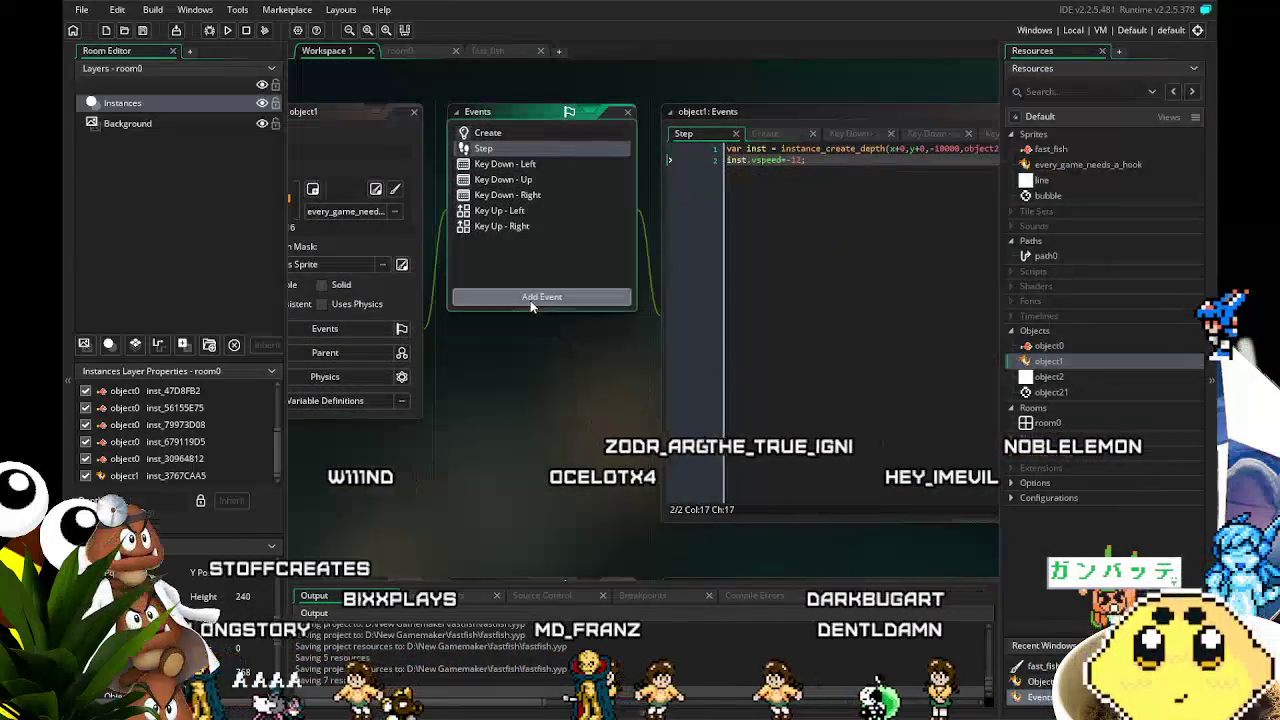
{"action": "left_click", "coordinate": [535, 298]}
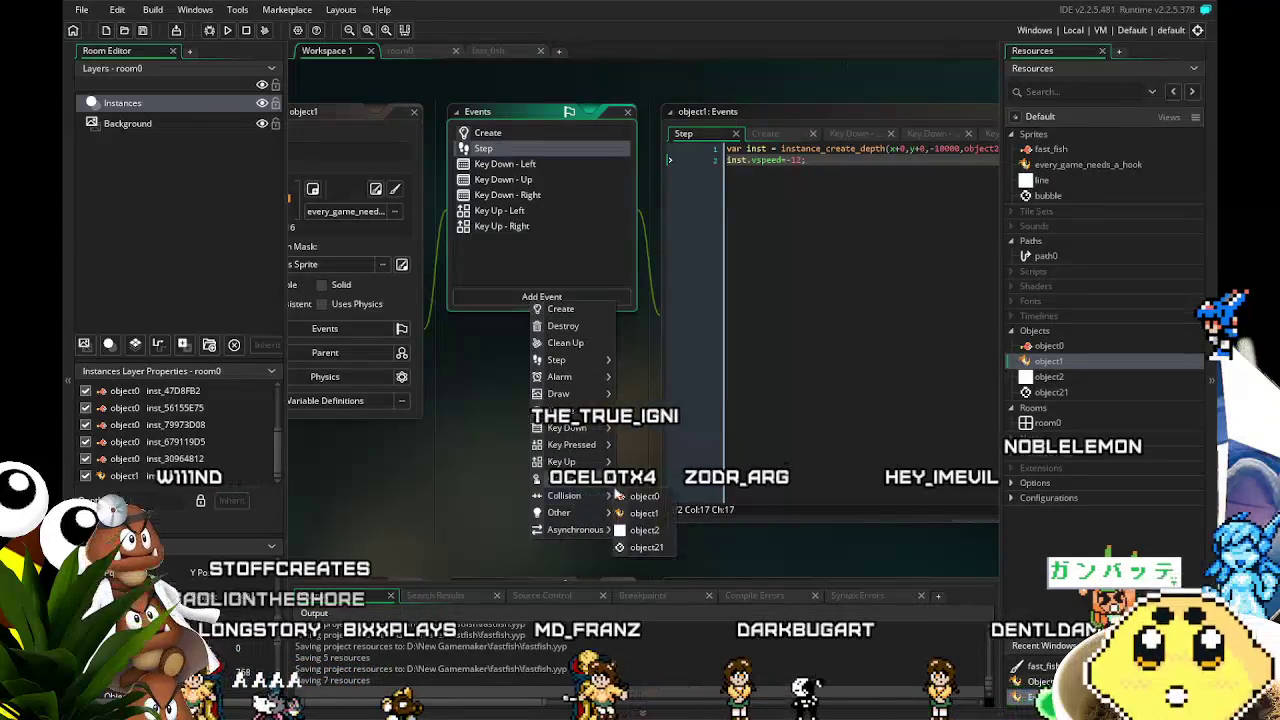
{"action": "left_click", "coordinate": [642, 497]}
Step: Clear the collision event's existing code and begin writing an if condition
{"action": "left_click", "coordinate": [786, 329]}
{"action": "key", "text": "ctrl+a"}
{"action": "type", "text": "instance"}
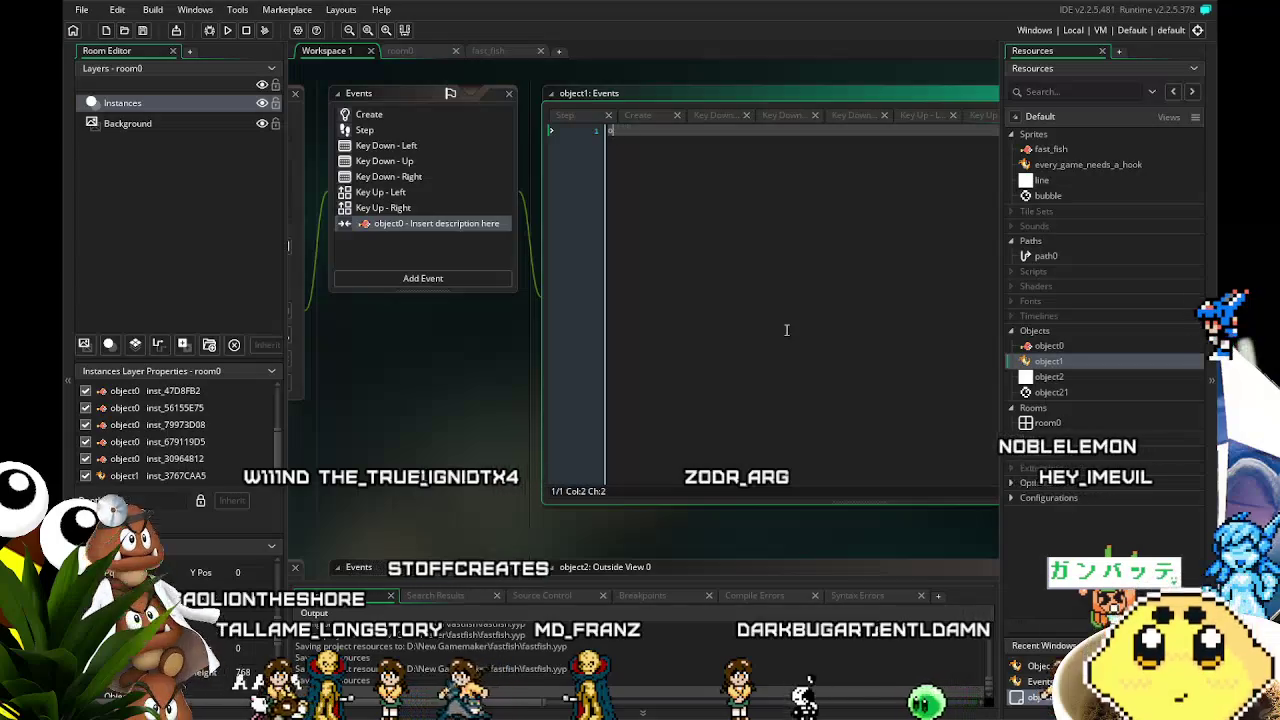
{"action": "type", "text": "_destr"}
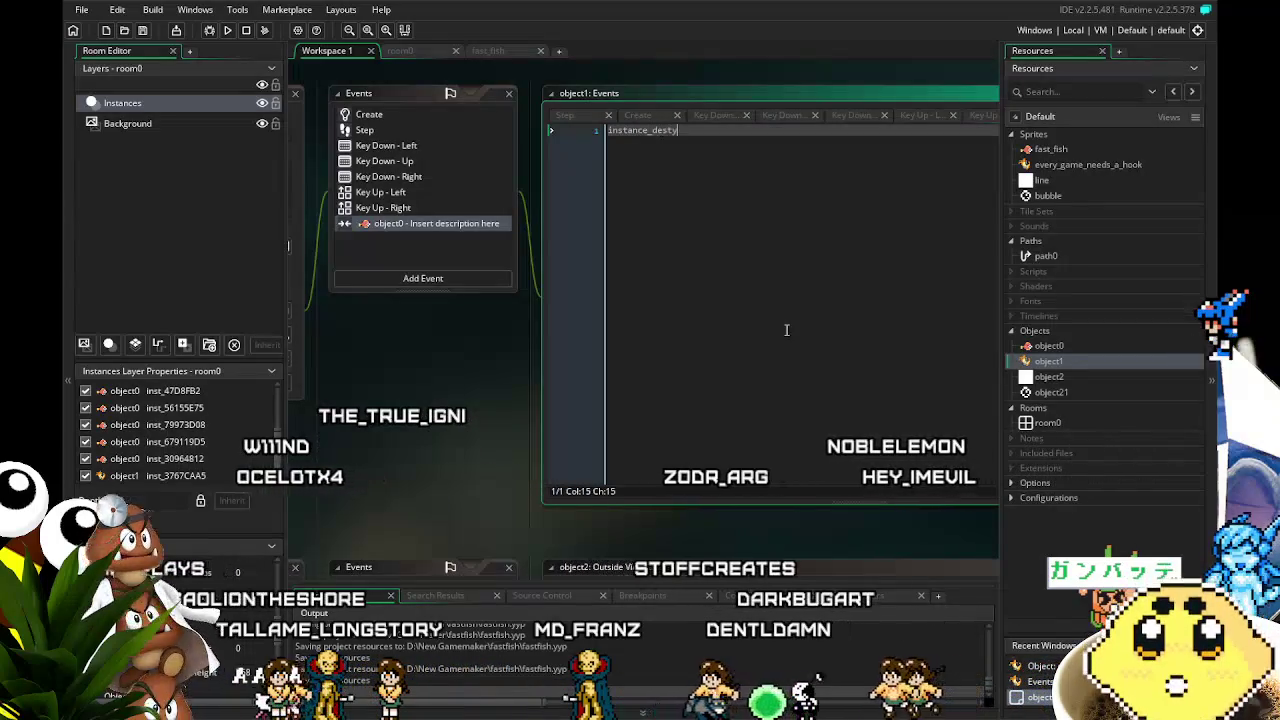
{"action": "type", "text": "oy()"}
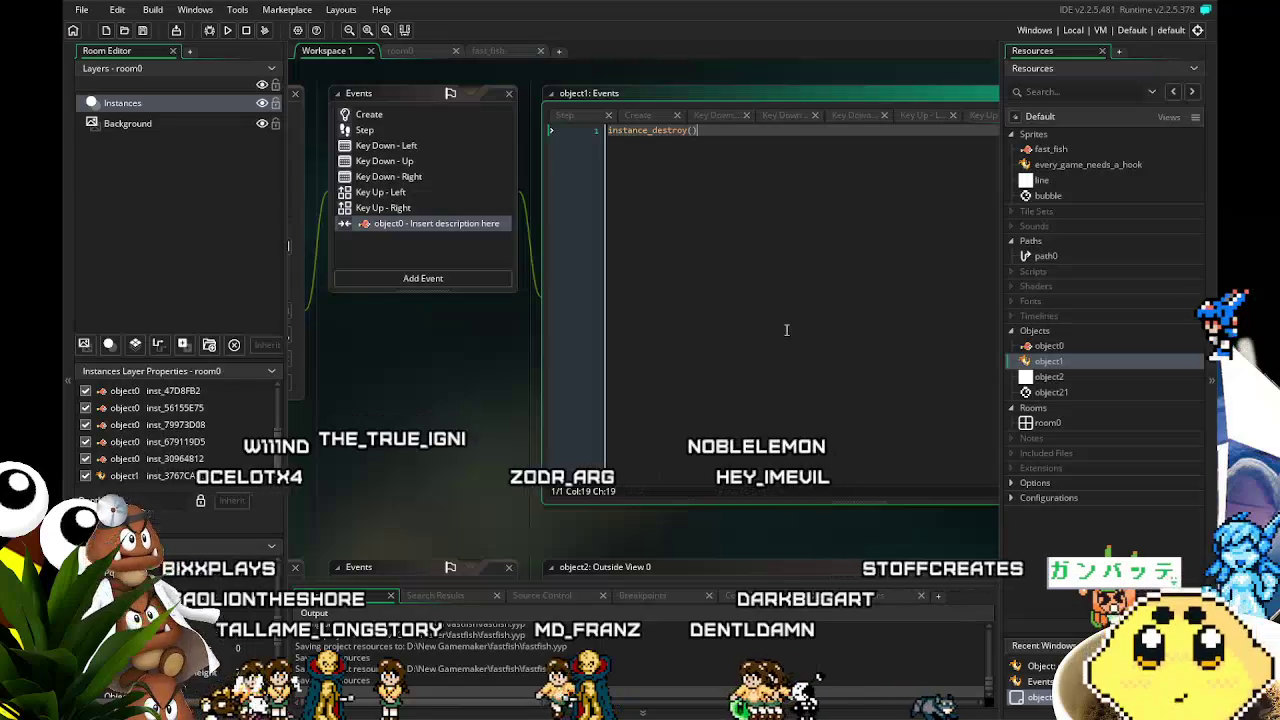
{"action": "key", "text": "BackSpace"}
{"action": "key", "text": "BackSpace"}
{"action": "key", "text": "BackSpace"}
{"action": "type", "text": "if ("}
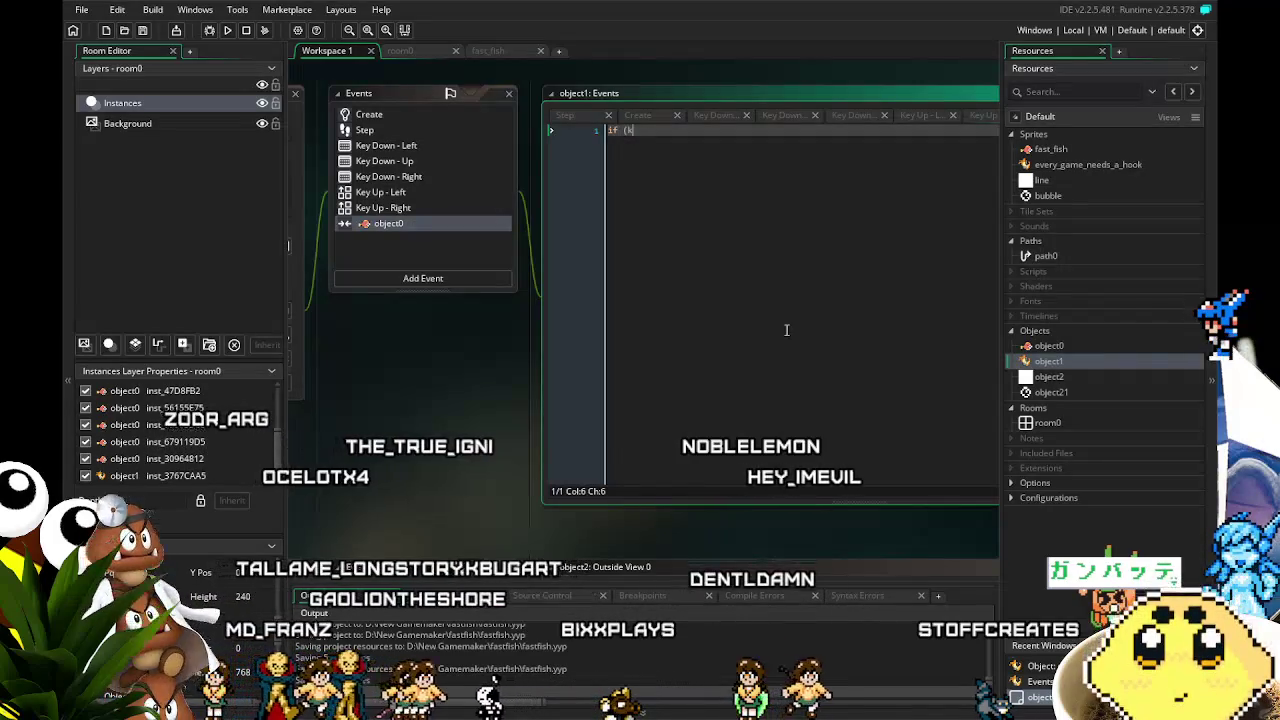
{"action": "type", "text": "key"}
{"action": "key", "text": "Left"}
{"action": "key", "text": "Left"}
{"action": "key", "text": "Left"}
{"action": "key", "text": "BackSpace"}
{"action": "key", "text": "End"}
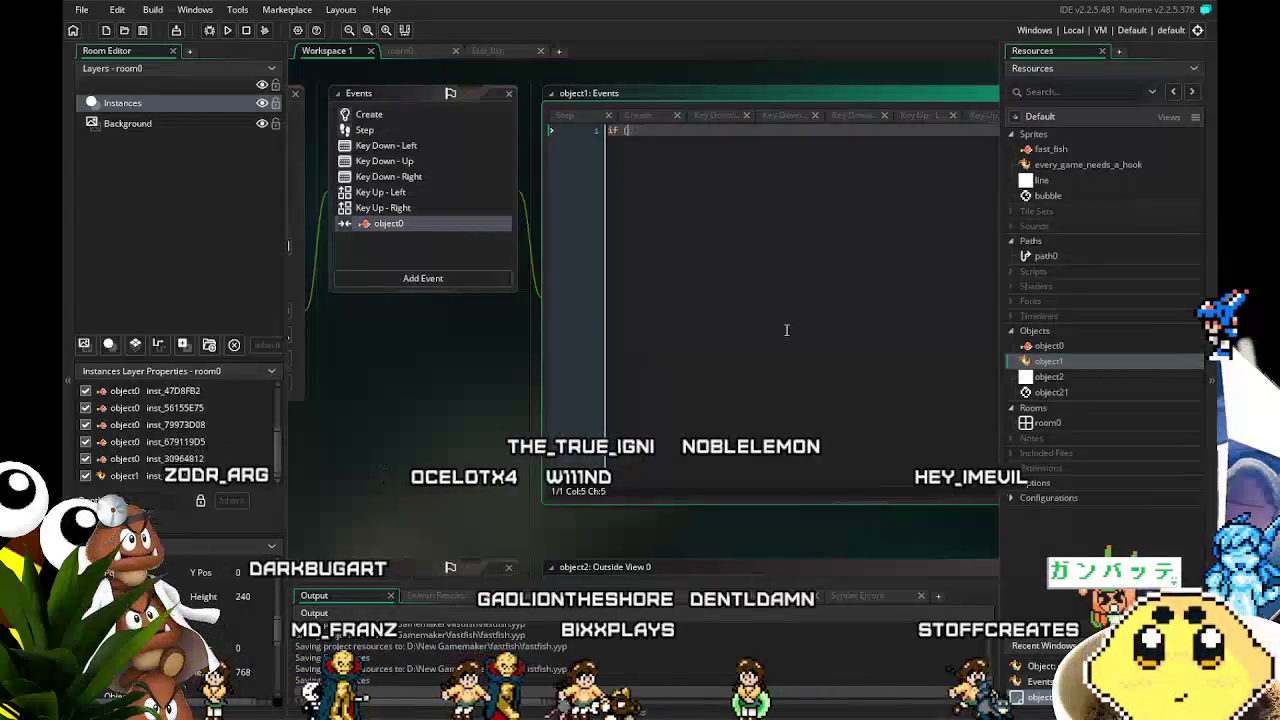
Step: Insert keyboard_check_pressed with "x" into the condition, followed by {instance_destroy()
{"action": "key", "text": "ctrl+space"}
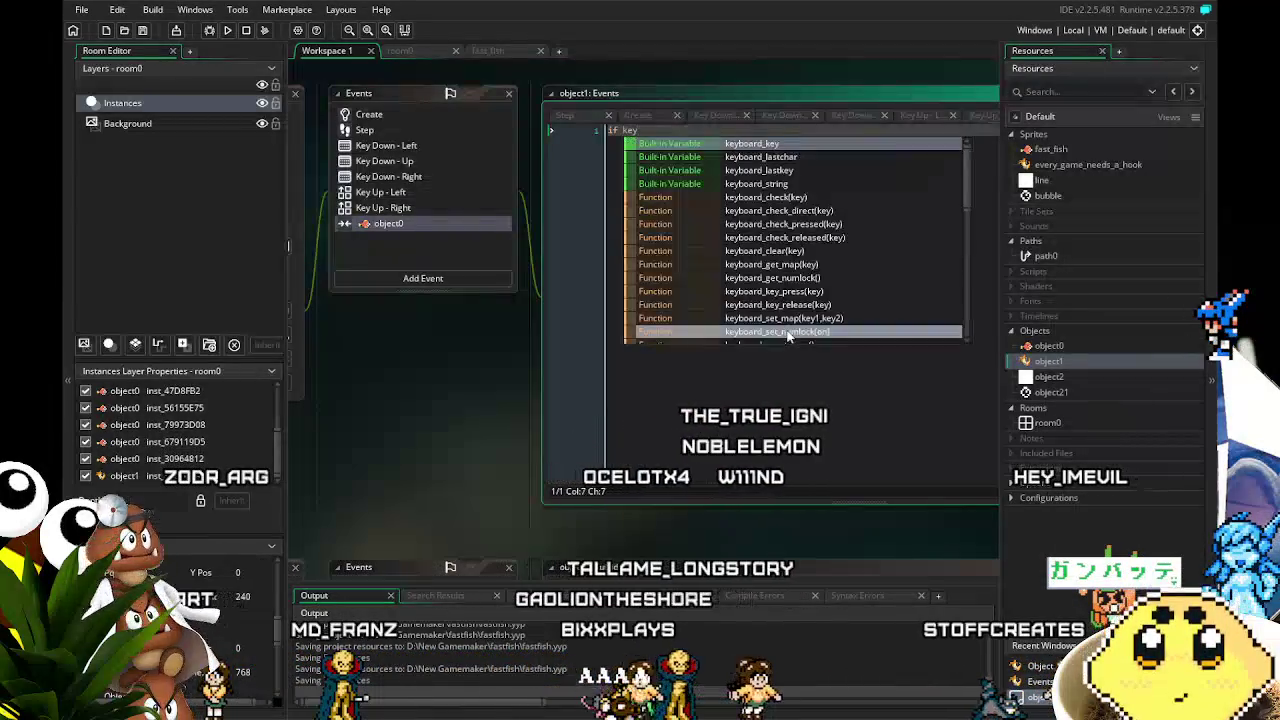
{"action": "left_click", "coordinate": [826, 224]}
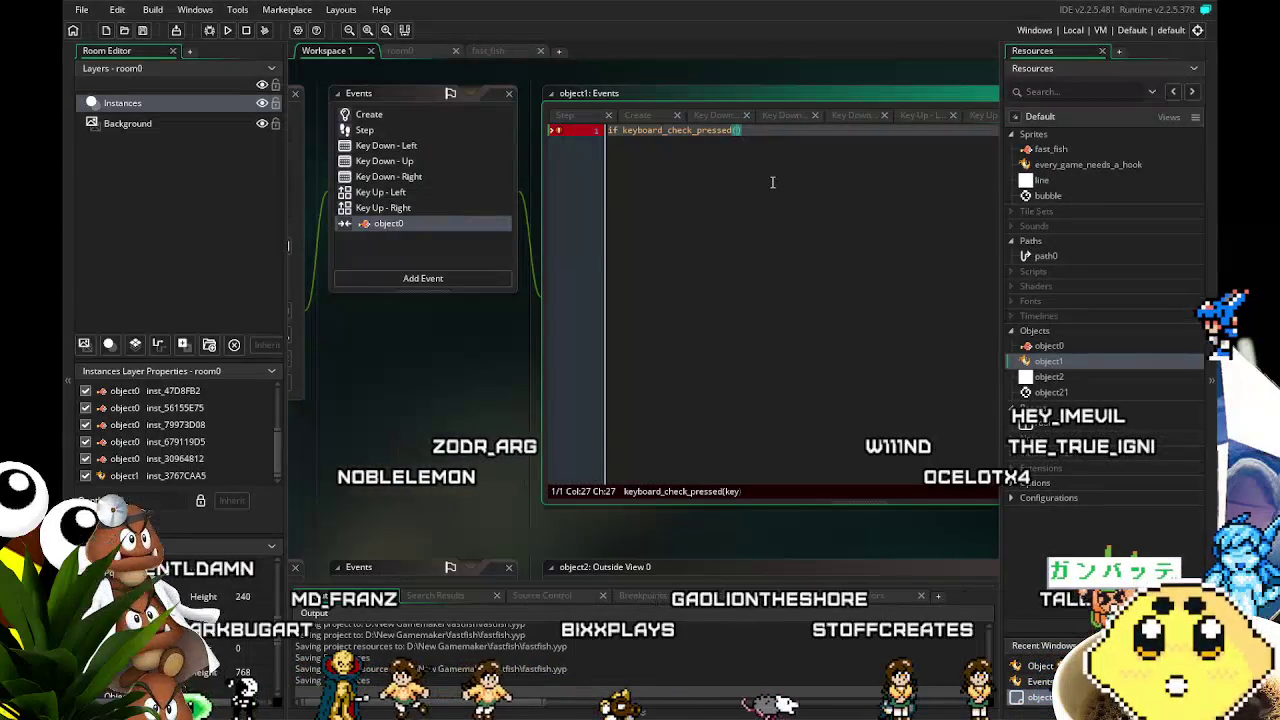
{"action": "type", "text": "\"x"}
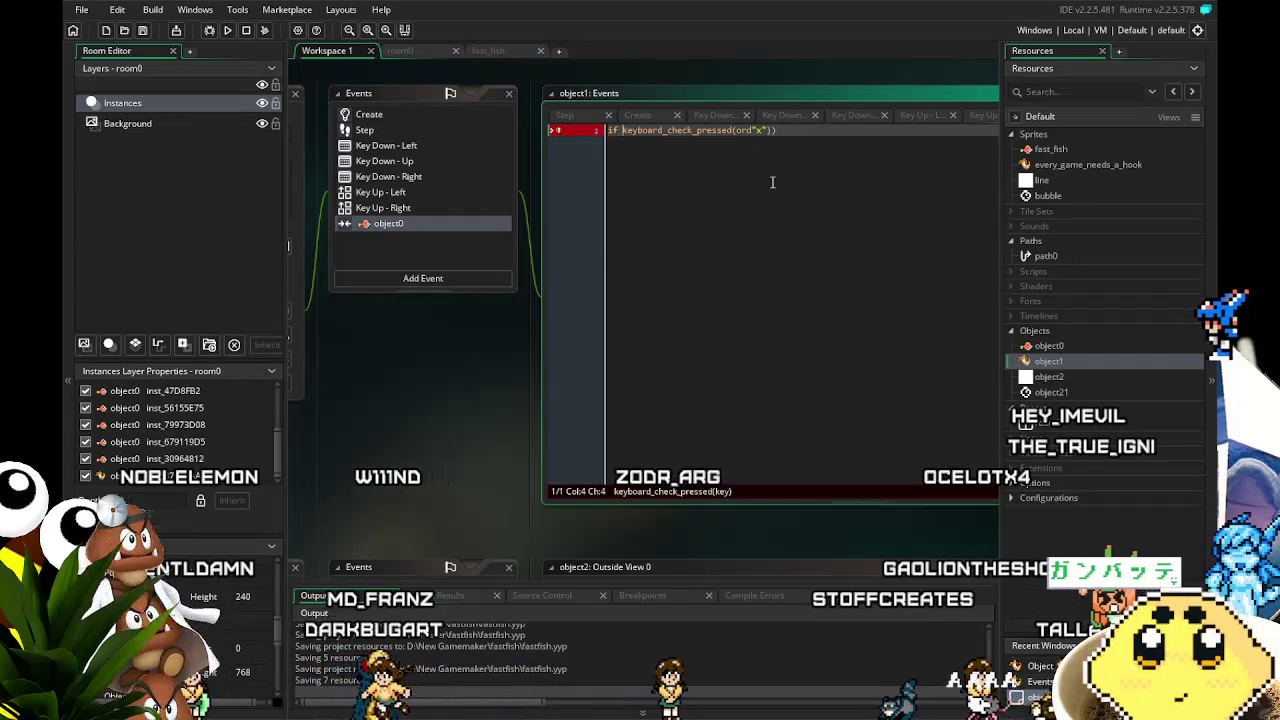
{"action": "key", "text": "Right"}
{"action": "type", "text": "("}
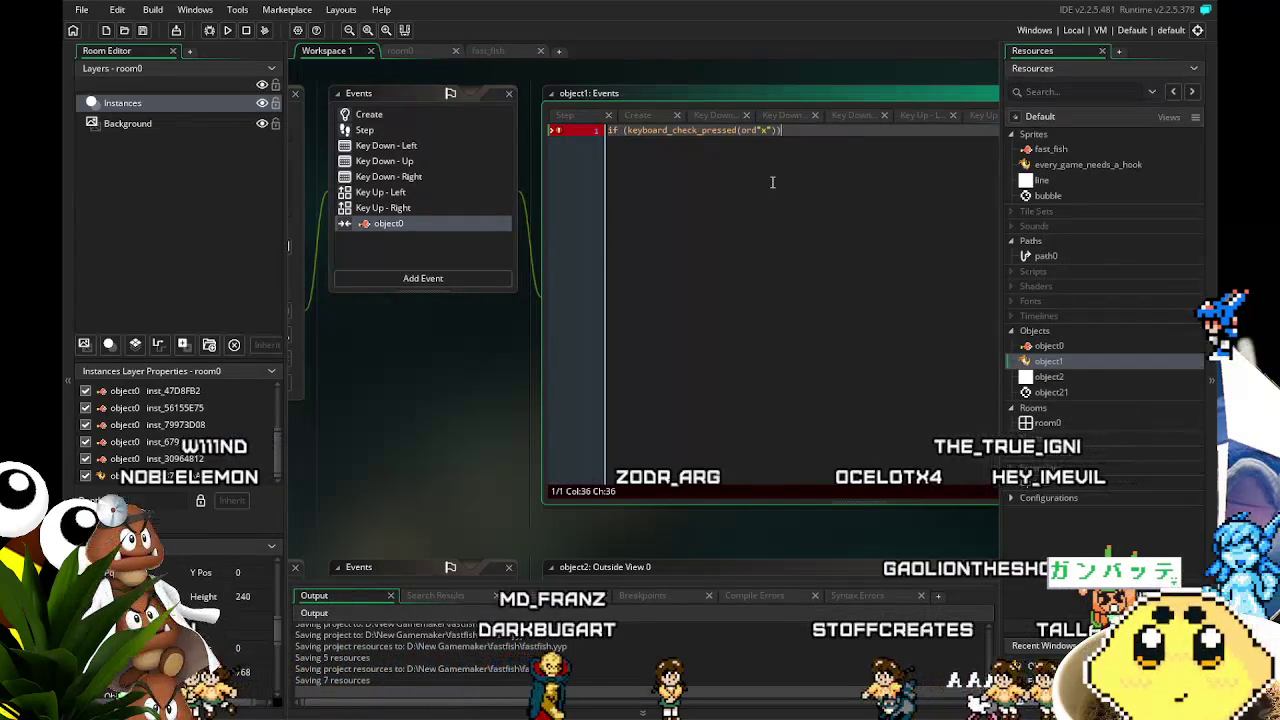
{"action": "key", "text": "End"}
{"action": "type", "text": "{instan"}
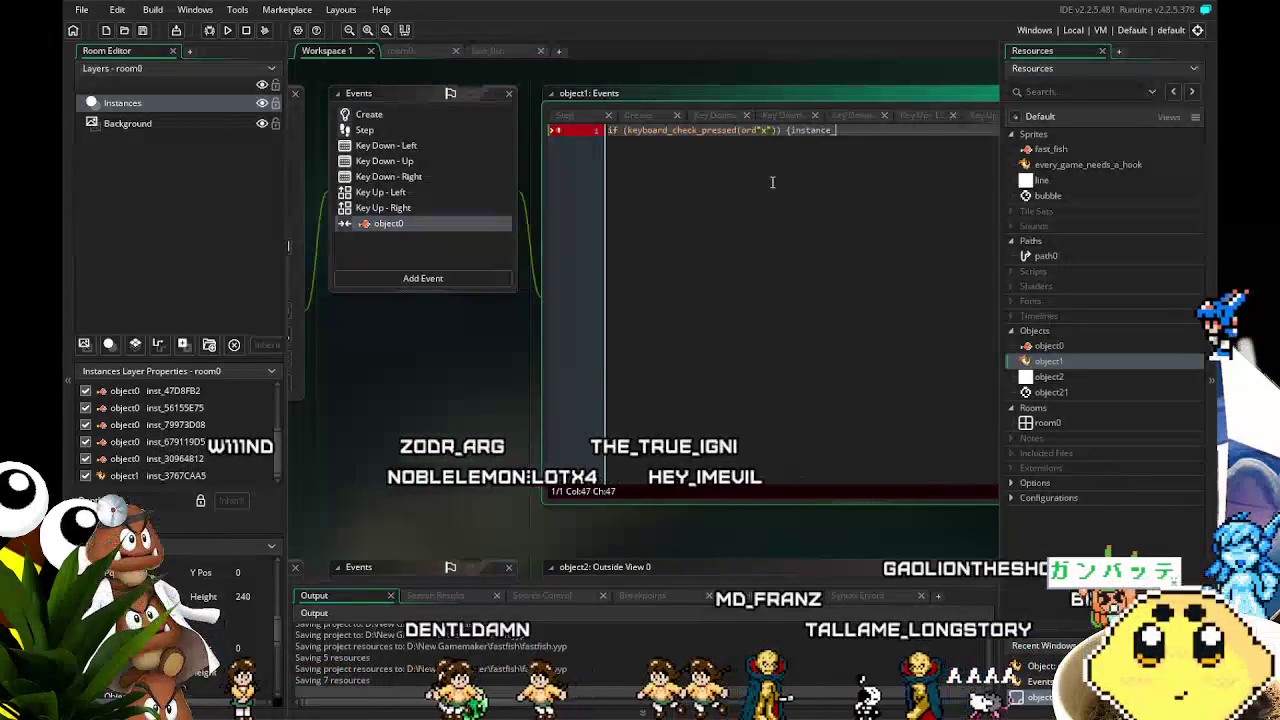
{"action": "type", "text": "ce_destroy"}
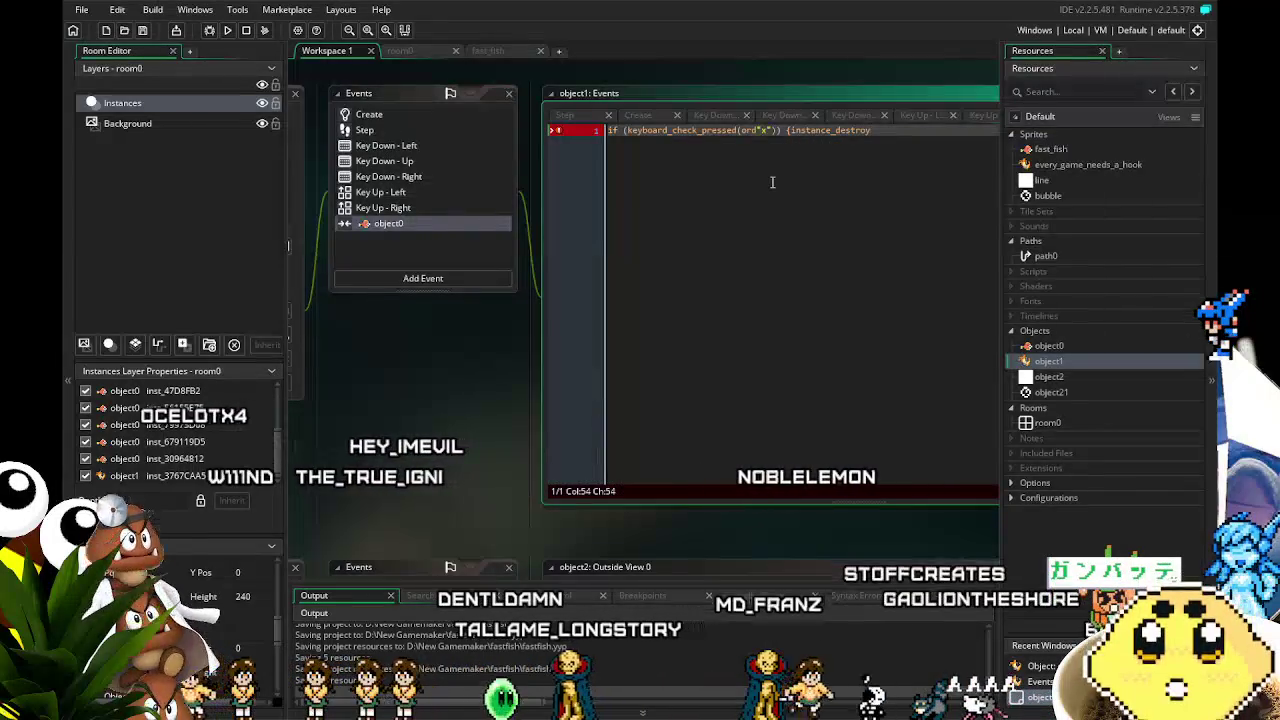
{"action": "type", "text": "();"}
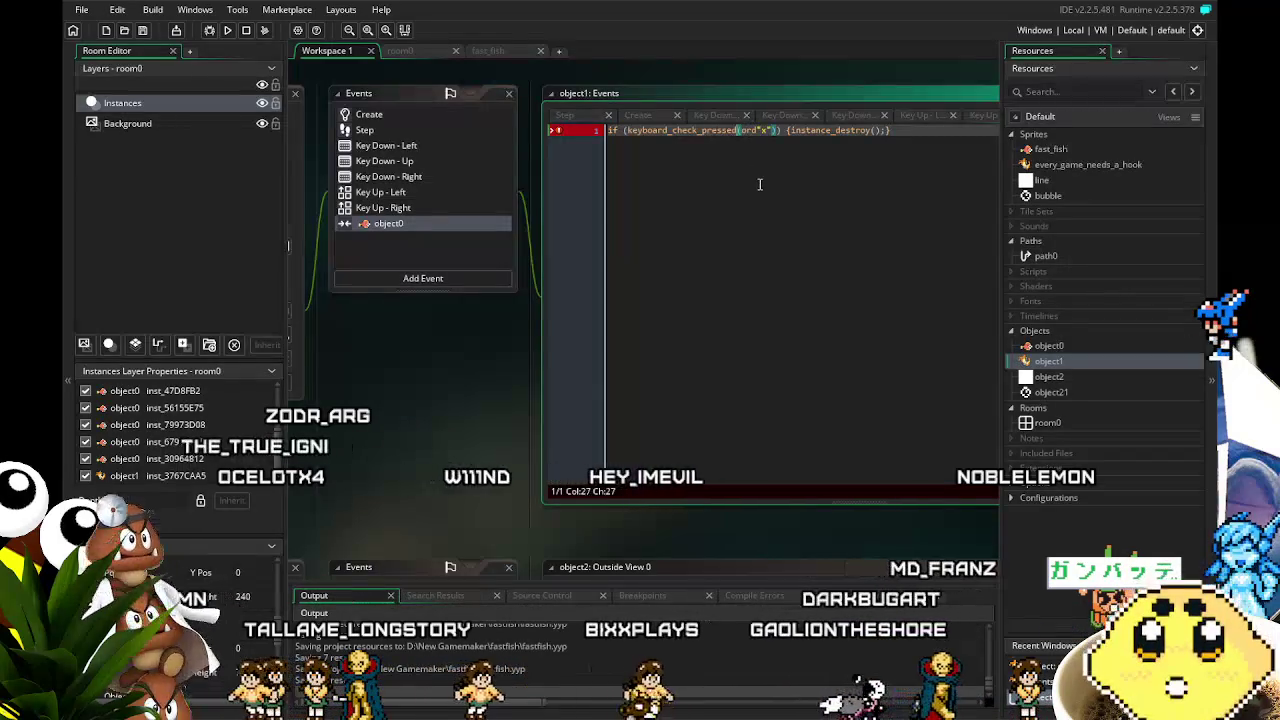
Step: Add 'with other' before instance_destroy() in the collision code
{"action": "left_click", "coordinate": [775, 129]}
{"action": "left_click_drag", "start_coordinate": [763, 209], "coordinate": [671, 267]}
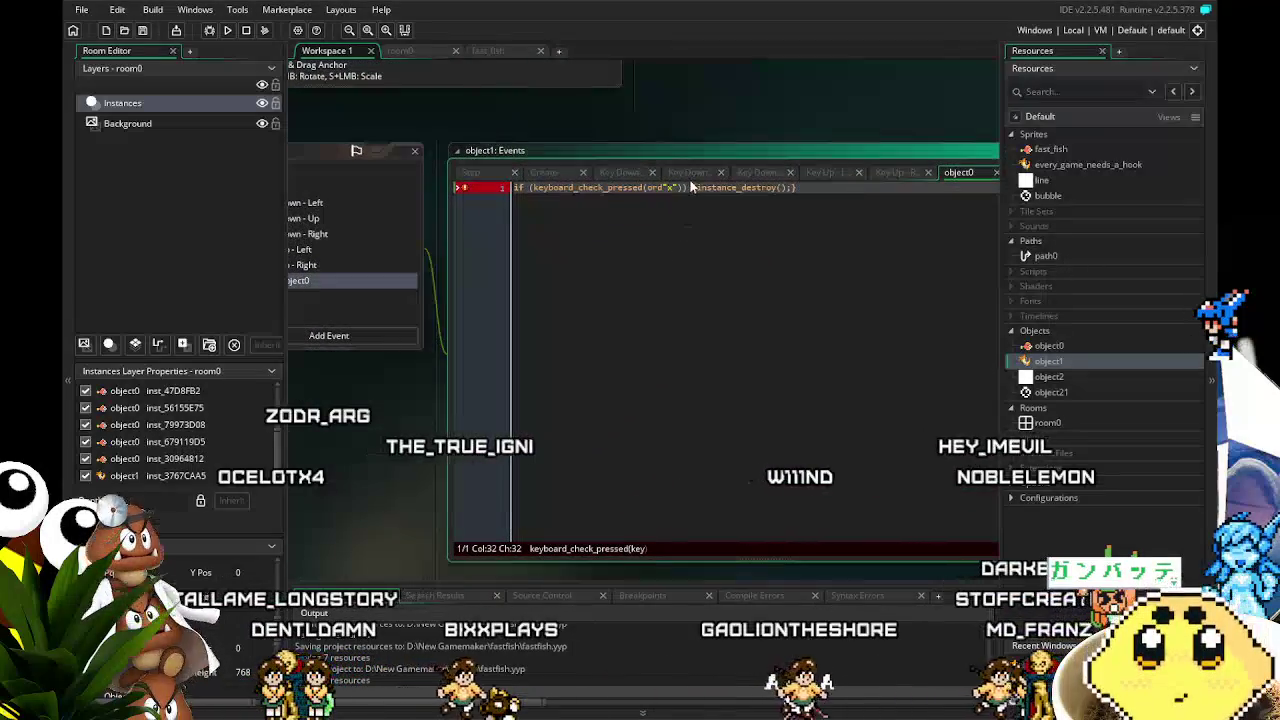
{"action": "key", "text": "Right"}
{"action": "key", "text": "Right"}
{"action": "key", "text": "Right"}
{"action": "type", "text": "t"}
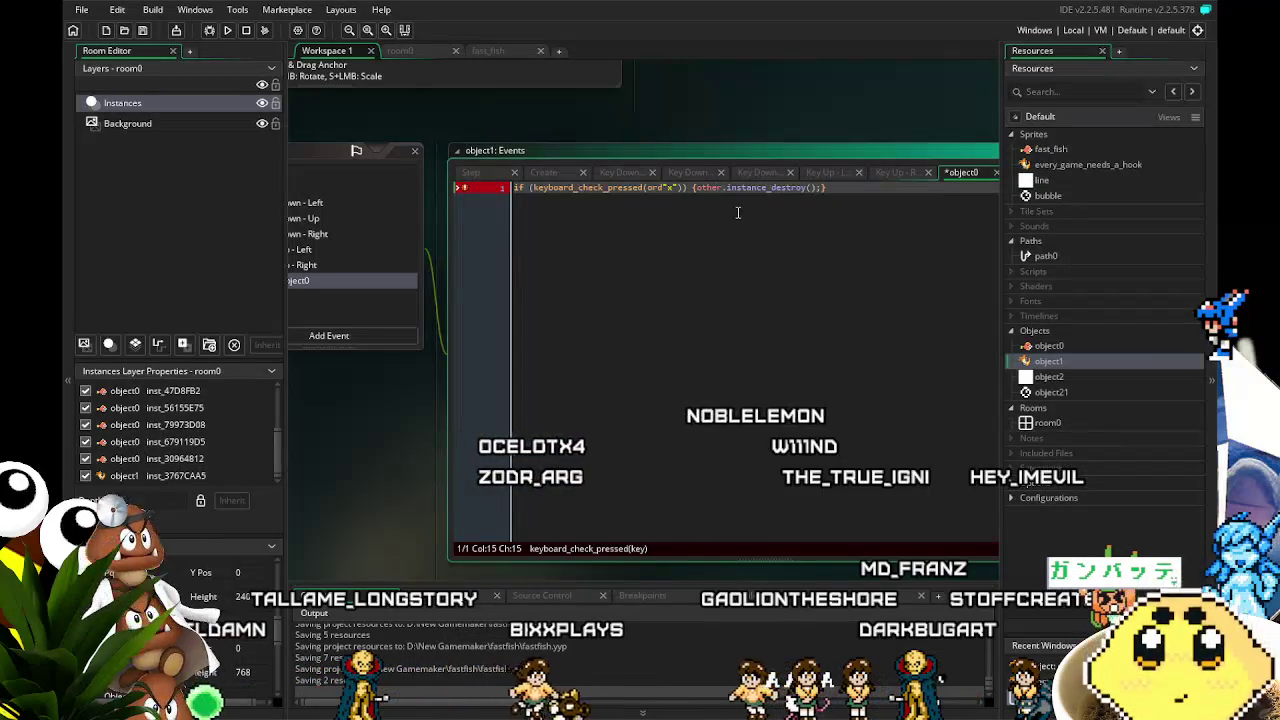
{"action": "key", "text": "ctrl+z"}
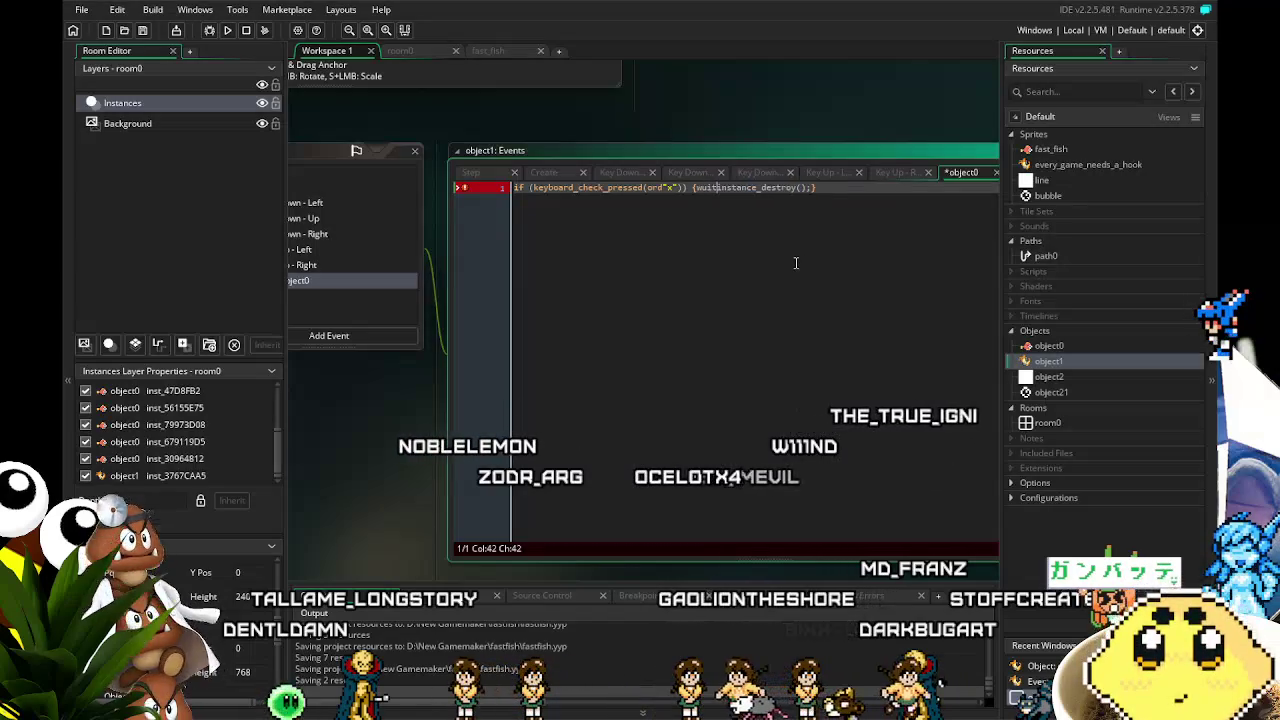
{"action": "type", "text": "other"}
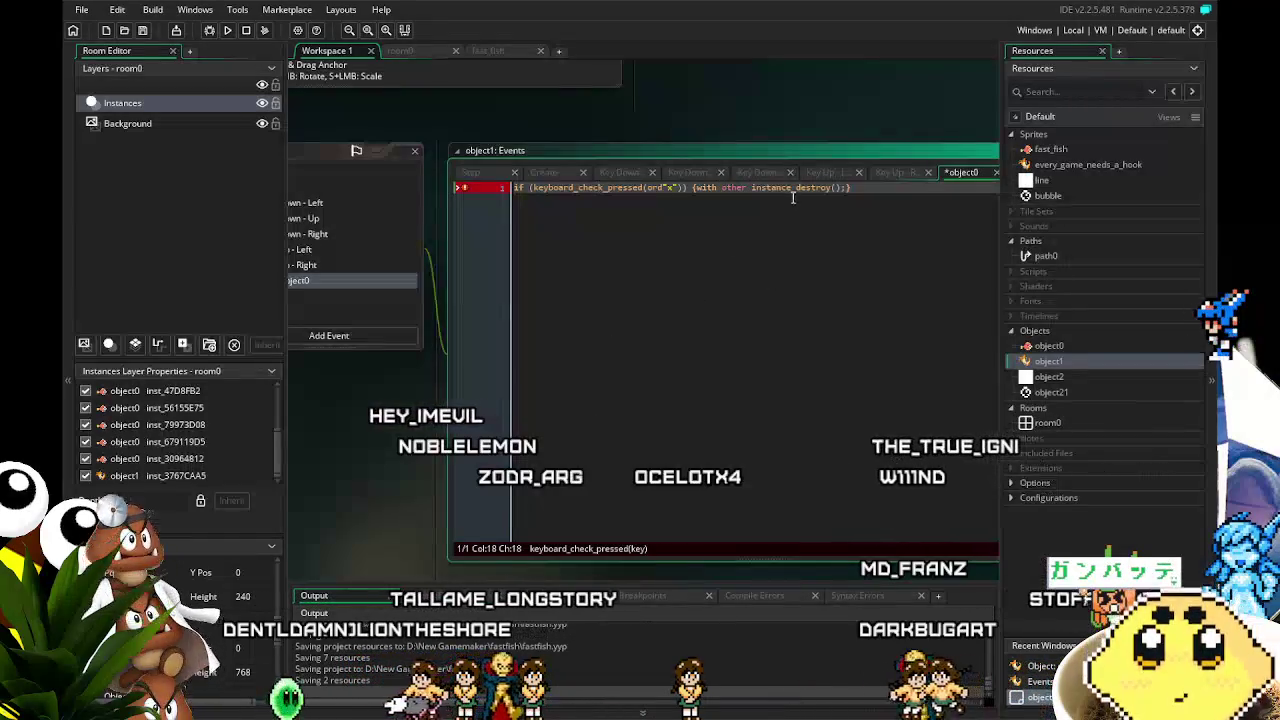
Step: Fix the condition to read keyboard_check_pressed(ord("x")) with its closing brackets
{"action": "left_click", "coordinate": [528, 189]}
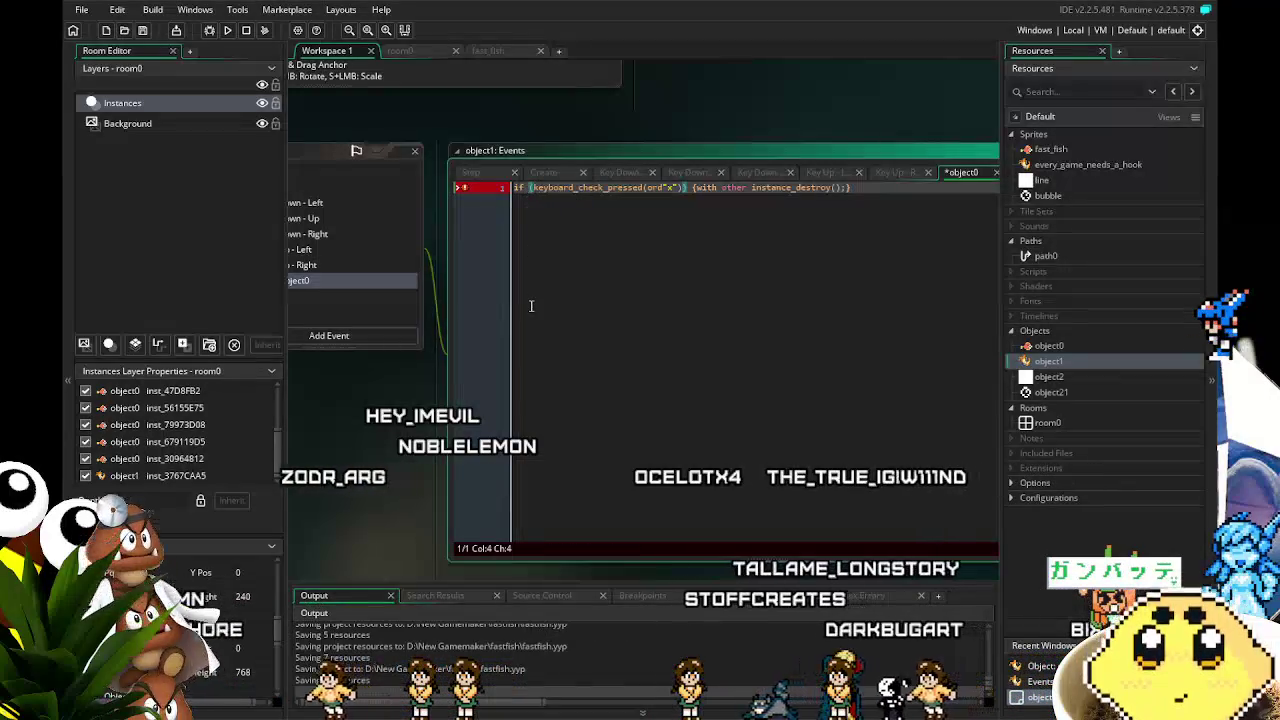
{"action": "mouse_move", "coordinate": [460, 190]}
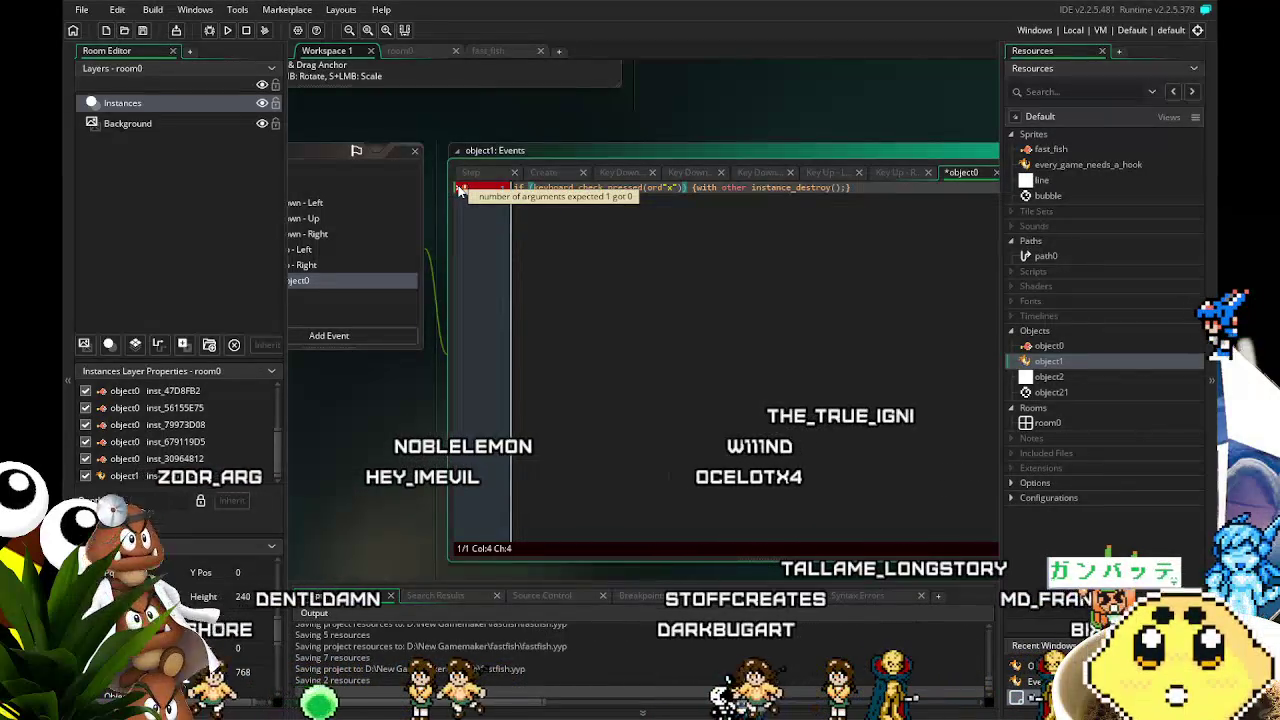
{"action": "left_click", "coordinate": [671, 189]}
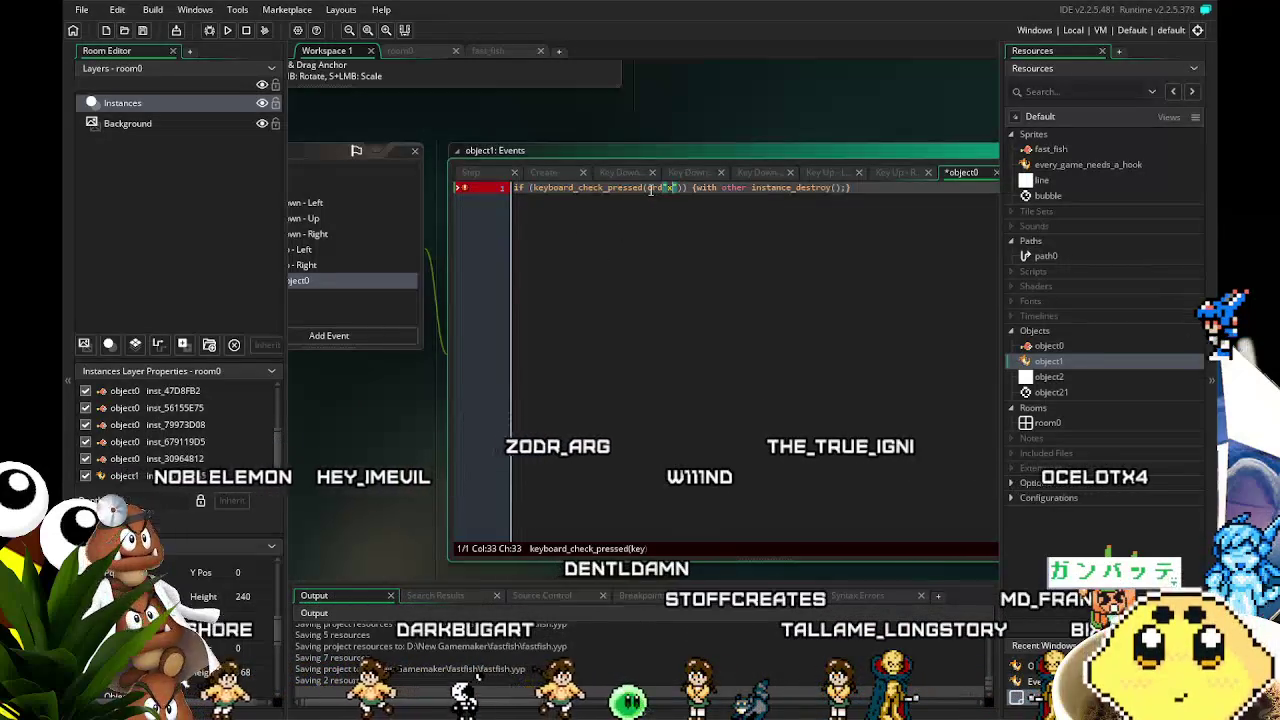
{"action": "left_click", "coordinate": [661, 188]}
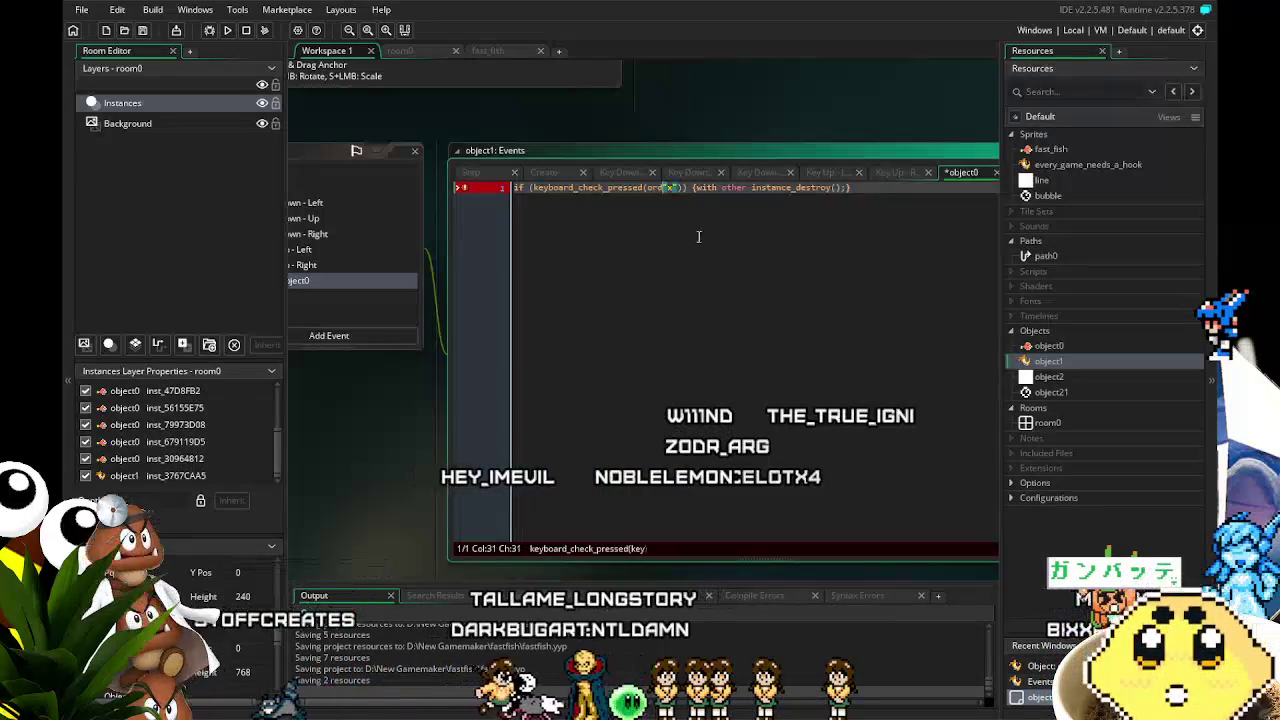
{"action": "type", "text": "(\"x\")"}
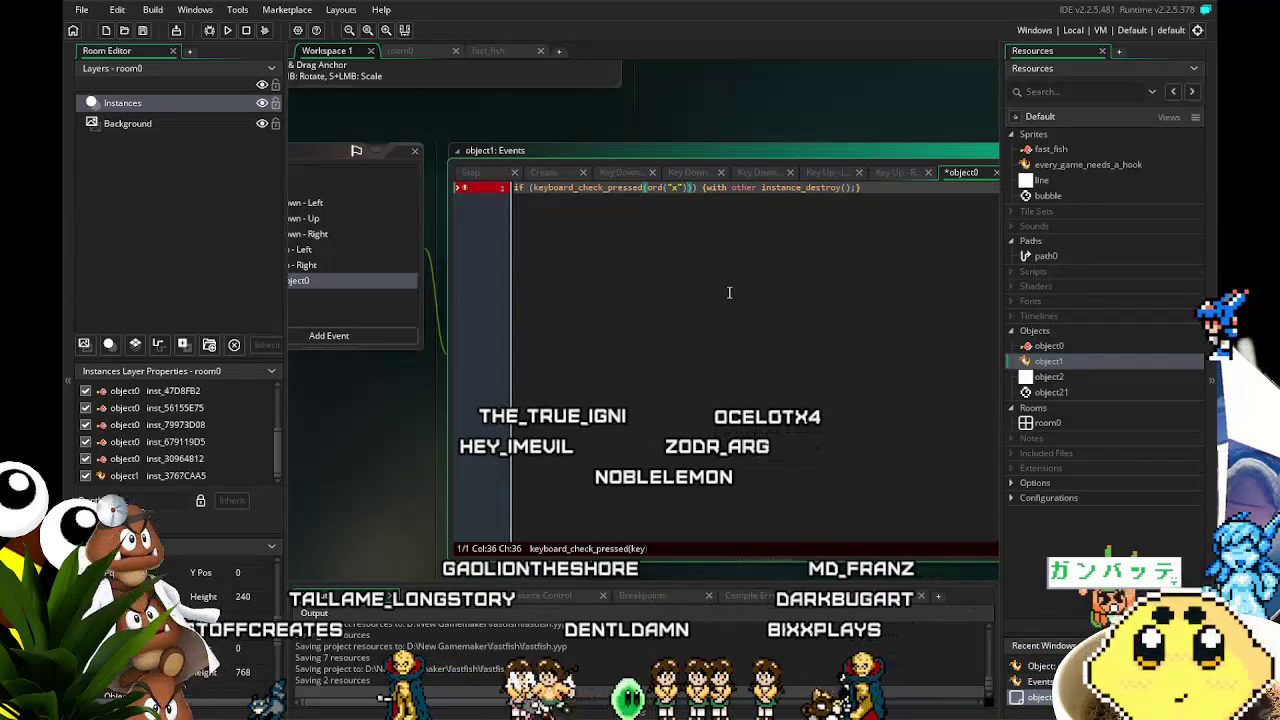
{"action": "left_click_drag", "start_coordinate": [681, 333], "coordinate": [722, 281]}
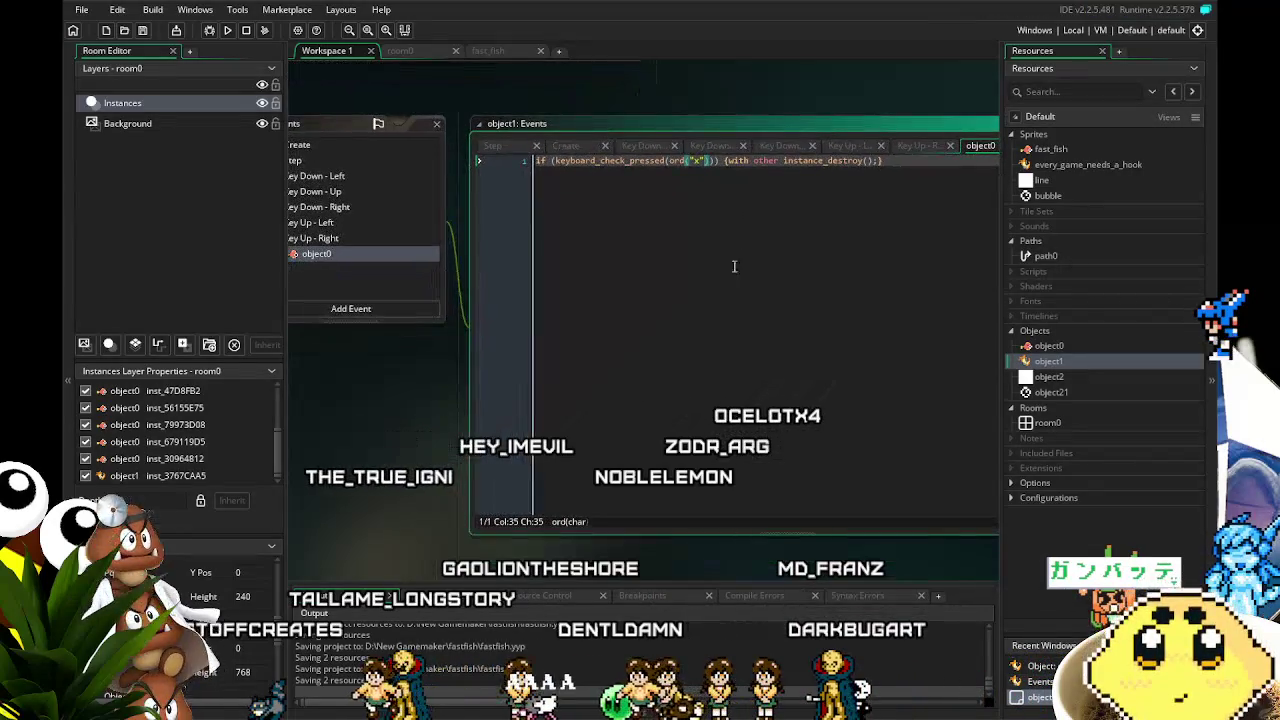
{"action": "left_click_drag", "start_coordinate": [759, 243], "coordinate": [645, 296]}
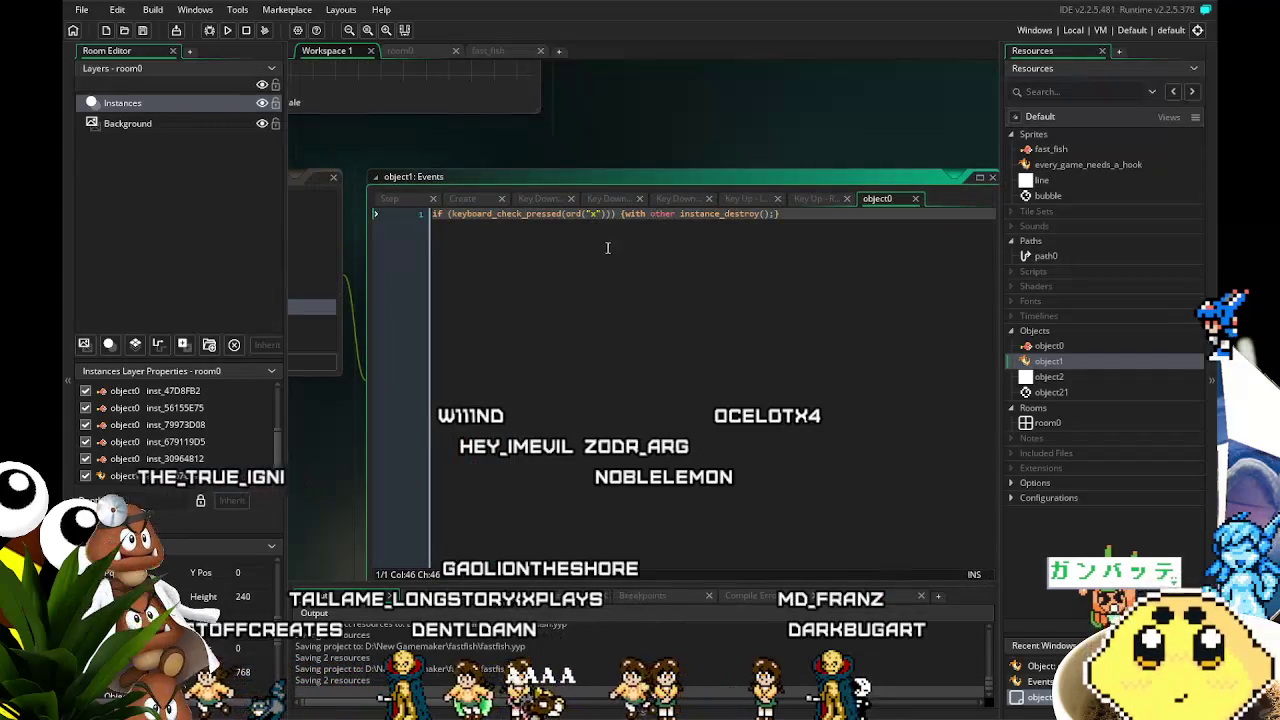
{"action": "scroll", "coordinate": [604, 240], "scroll_direction": "up", "scroll_amount": 2}
{"action": "scroll", "coordinate": [601, 233], "scroll_direction": "up", "scroll_amount": 6}
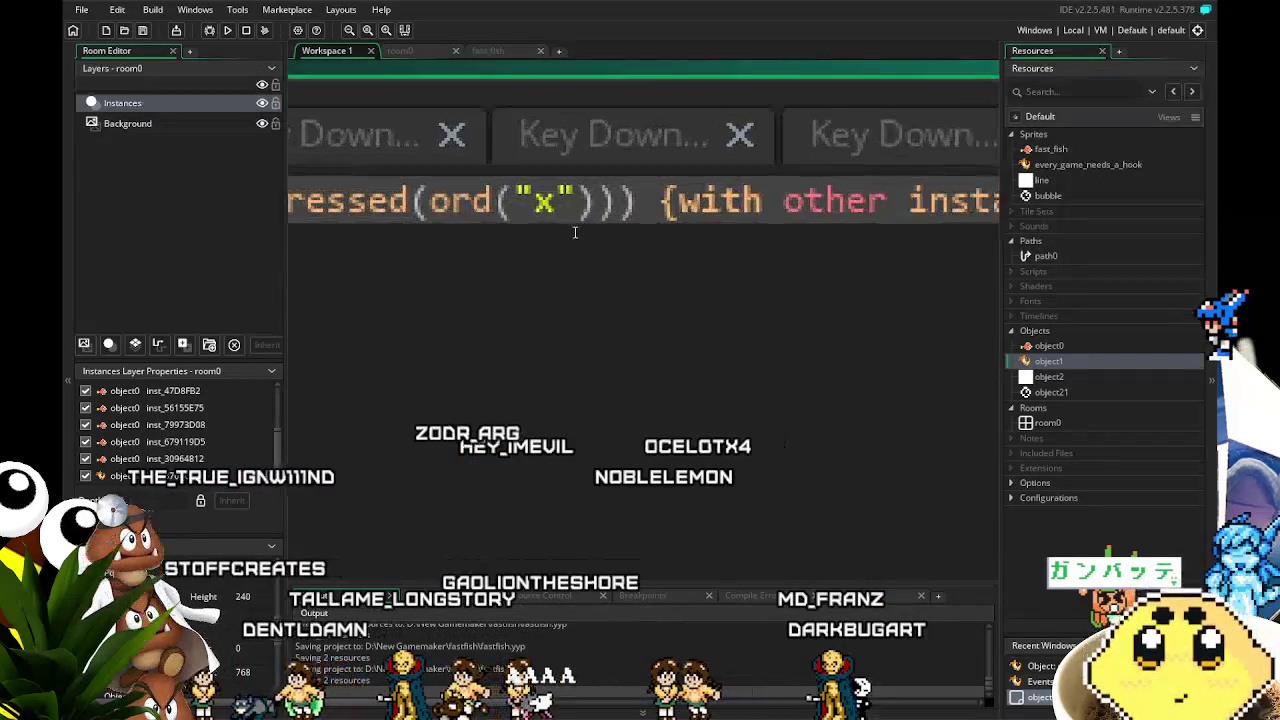
{"action": "scroll", "coordinate": [593, 236], "scroll_direction": "up", "scroll_amount": 3}
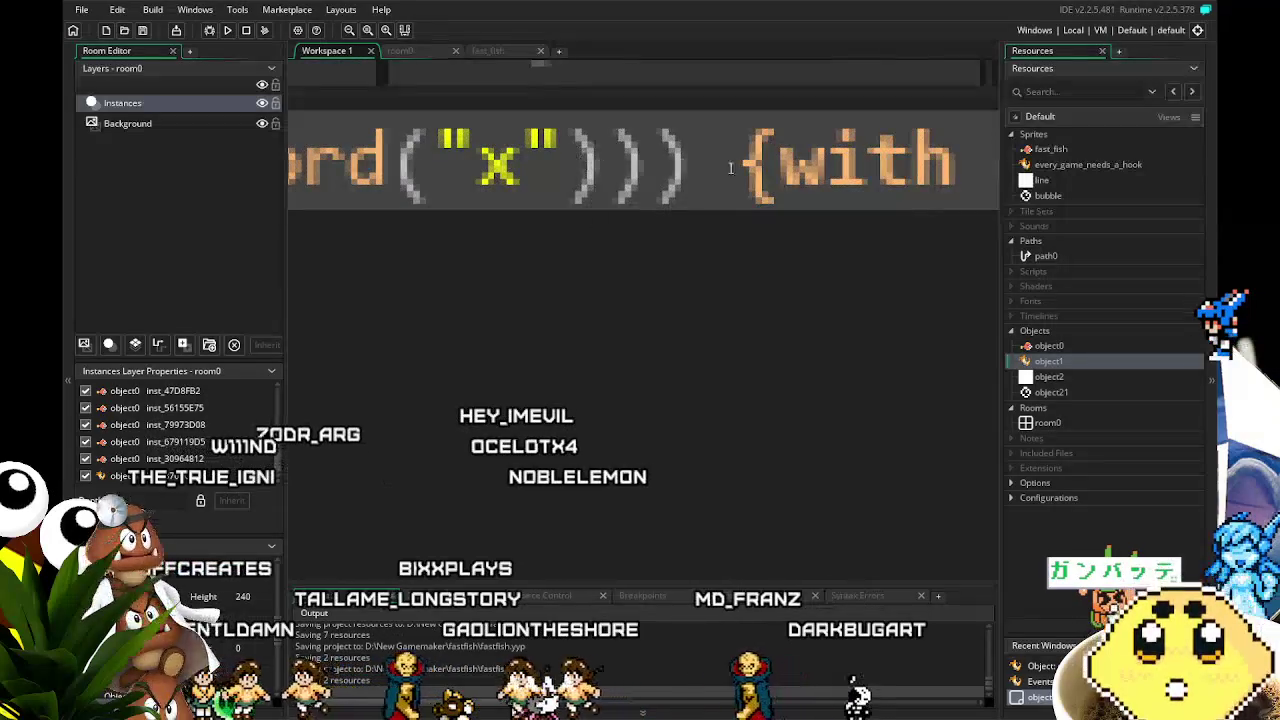
{"action": "left_click", "coordinate": [662, 231]}
{"action": "scroll", "coordinate": [580, 283], "scroll_direction": "down", "scroll_amount": 2}
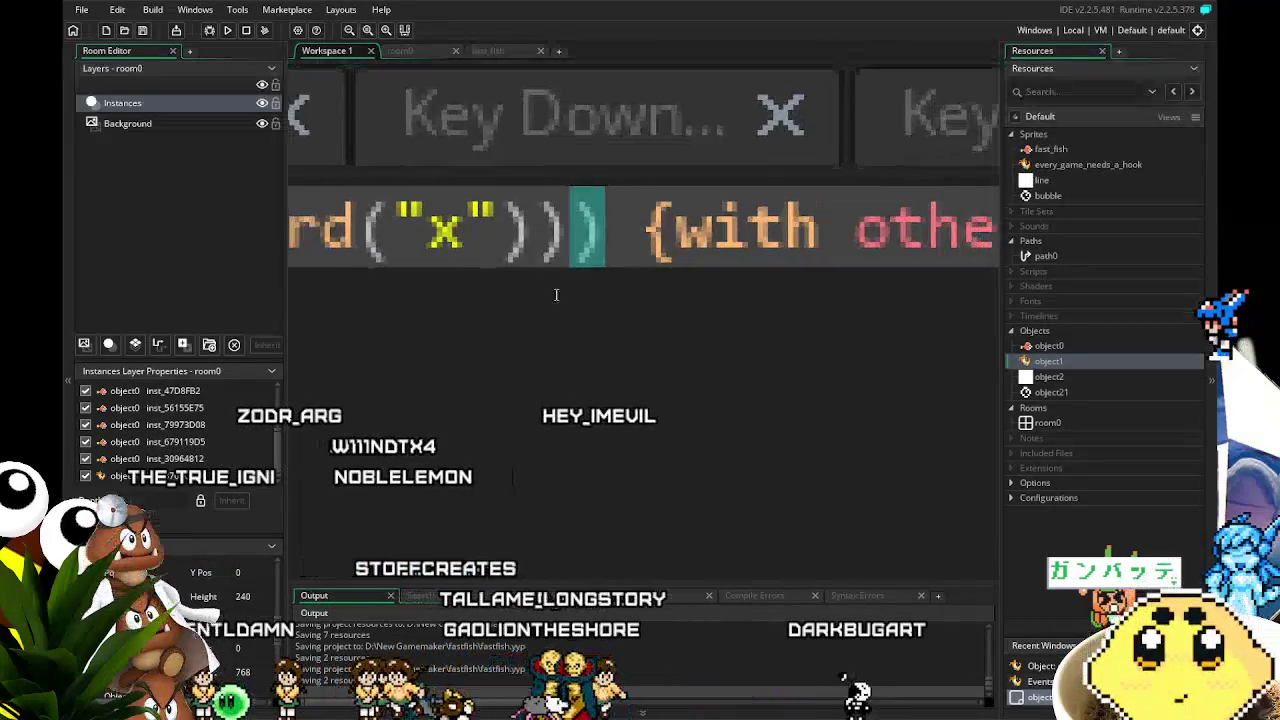
{"action": "scroll", "coordinate": [521, 331], "scroll_direction": "down", "scroll_amount": 1}
{"action": "scroll", "coordinate": [557, 331], "scroll_direction": "up", "scroll_amount": 1}
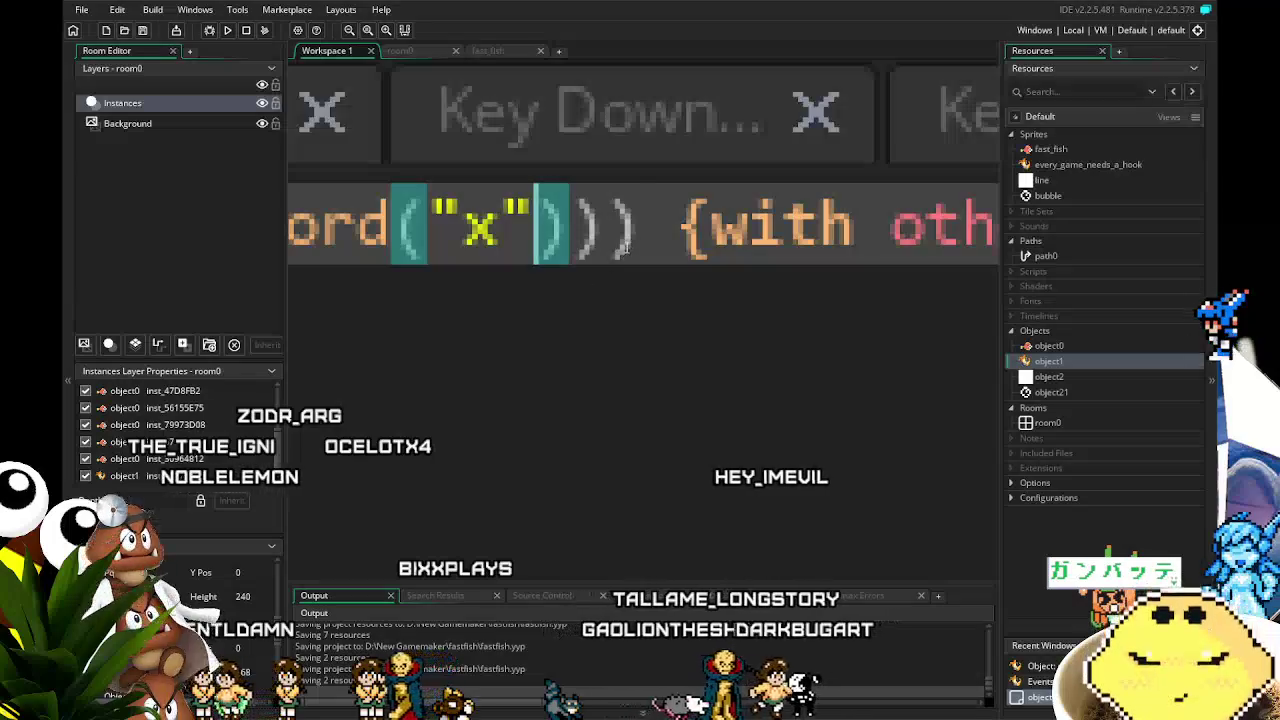
{"action": "left_click_drag", "start_coordinate": [730, 344], "coordinate": [663, 351]}
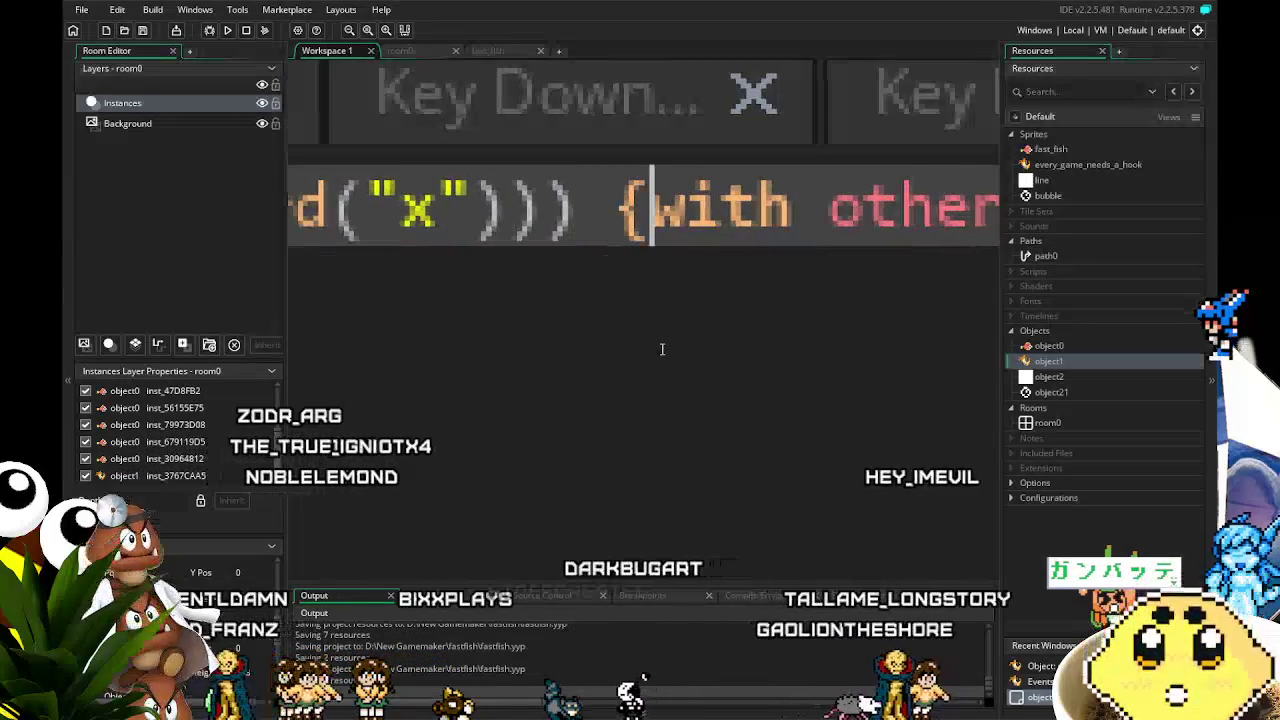
{"action": "scroll", "coordinate": [497, 330], "scroll_direction": "down", "scroll_amount": 3}
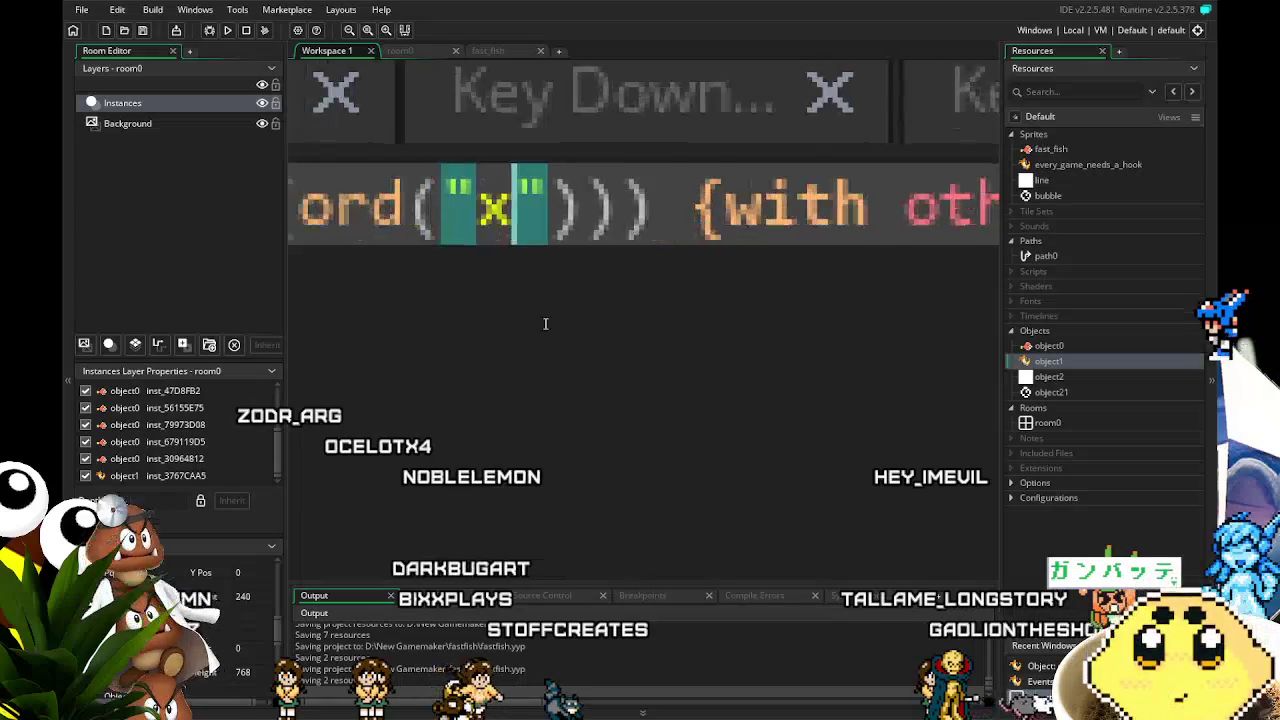
{"action": "scroll", "coordinate": [553, 323], "scroll_direction": "down", "scroll_amount": 4}
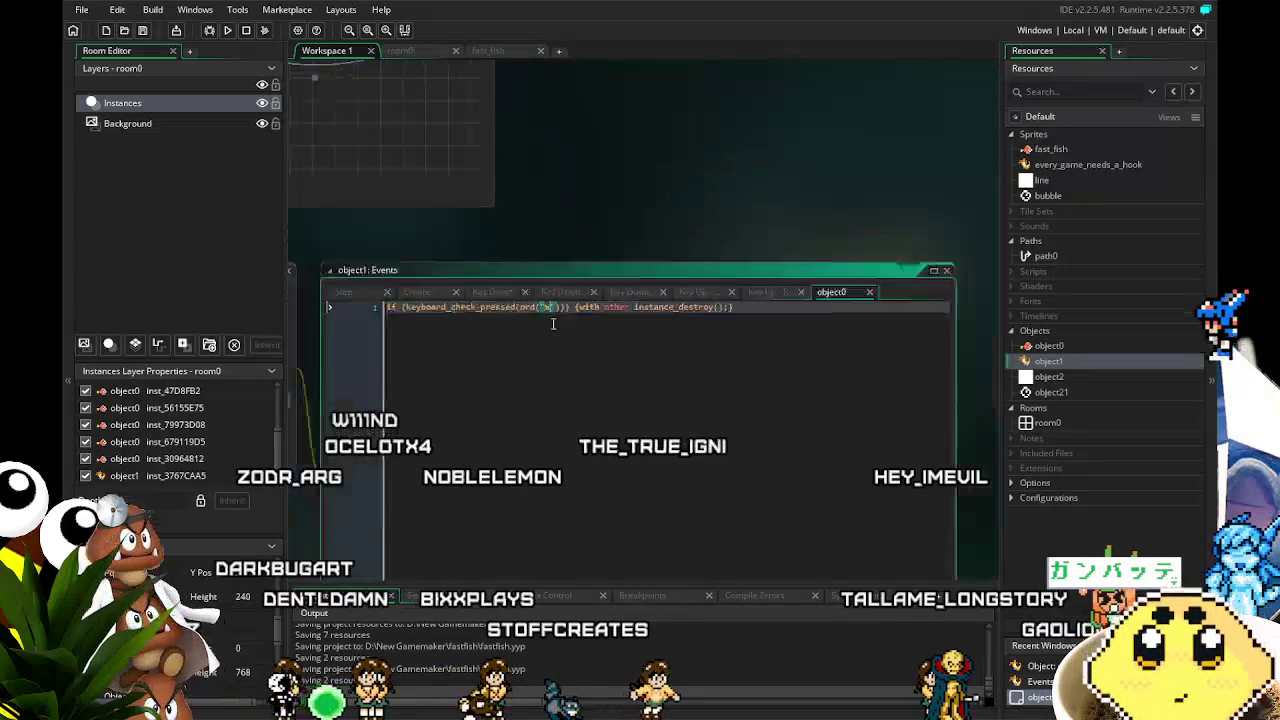
{"action": "scroll", "coordinate": [553, 323], "scroll_direction": "up", "scroll_amount": 2}
{"action": "left_click", "coordinate": [508, 300]}
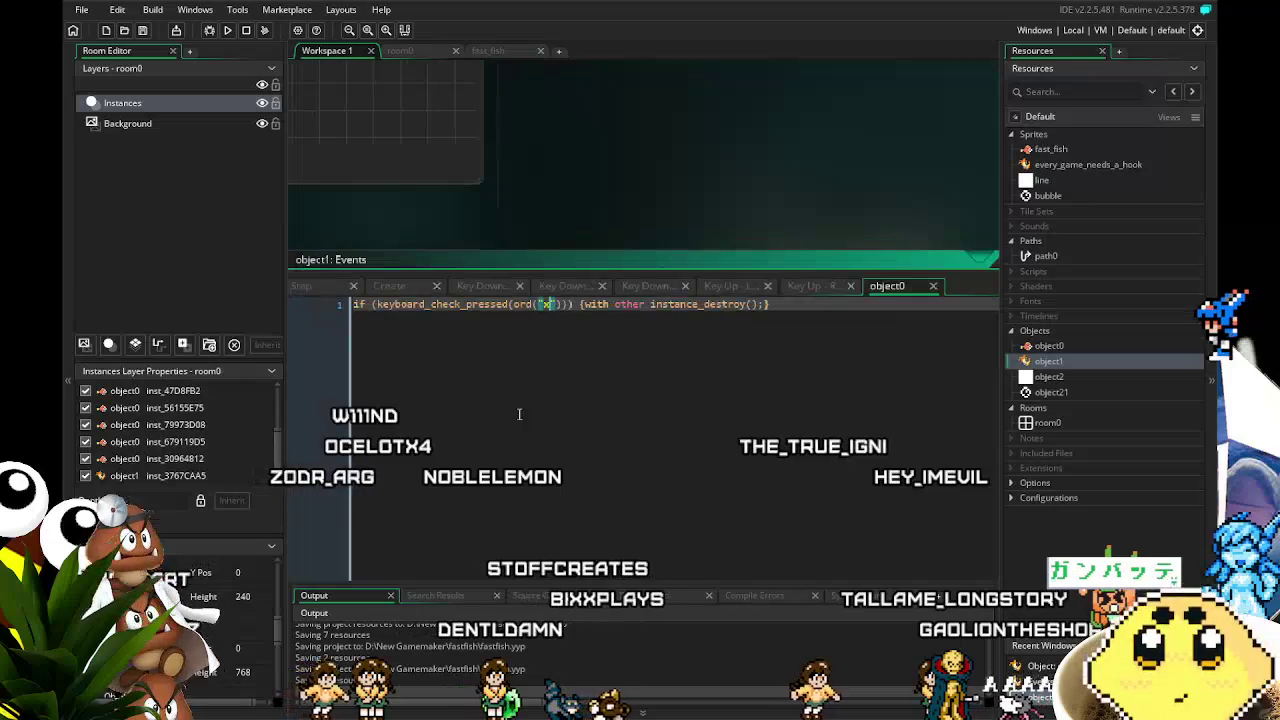
{"action": "mouse_move", "coordinate": [656, 255]}
{"action": "left_mouse_down"}
{"action": "mouse_move", "coordinate": [580, 263]}
{"action": "mouse_move", "coordinate": [560, 277]}
{"action": "mouse_move", "coordinate": [565, 316]}
{"action": "left_mouse_up"}
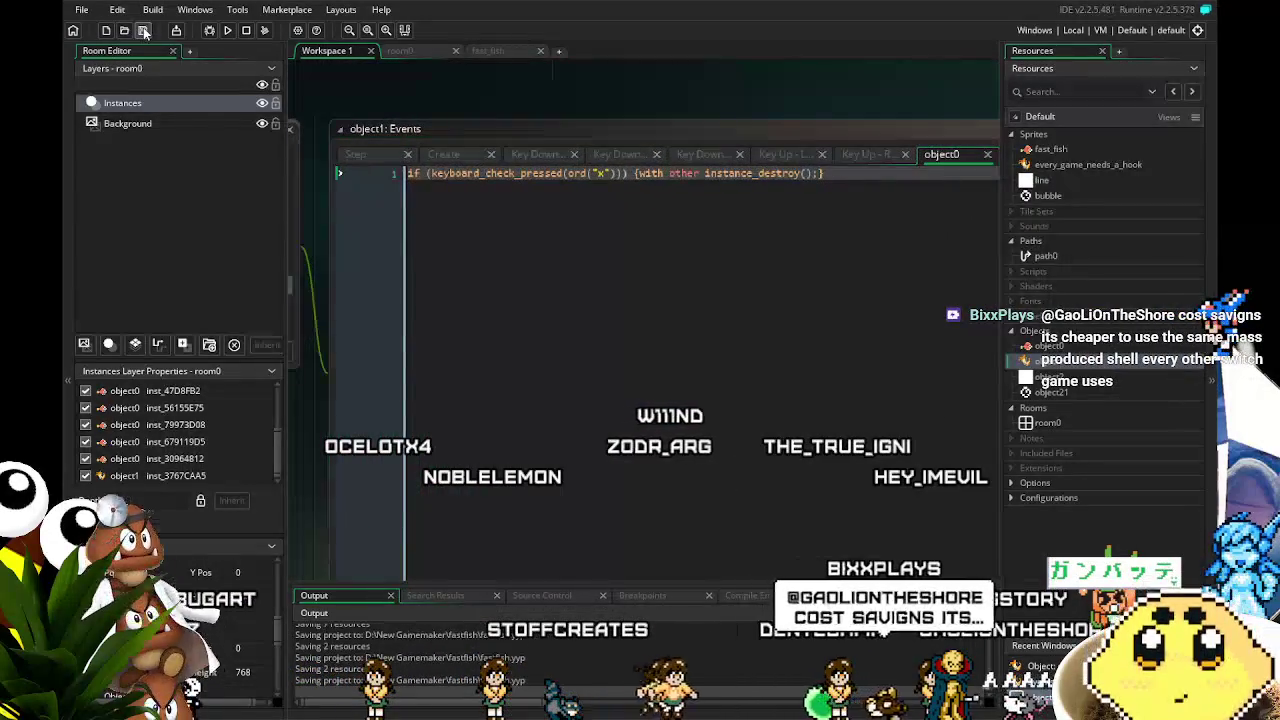
{"action": "left_click", "coordinate": [452, 173]}
{"action": "left_click_drag", "start_coordinate": [465, 359], "coordinate": [565, 331]}
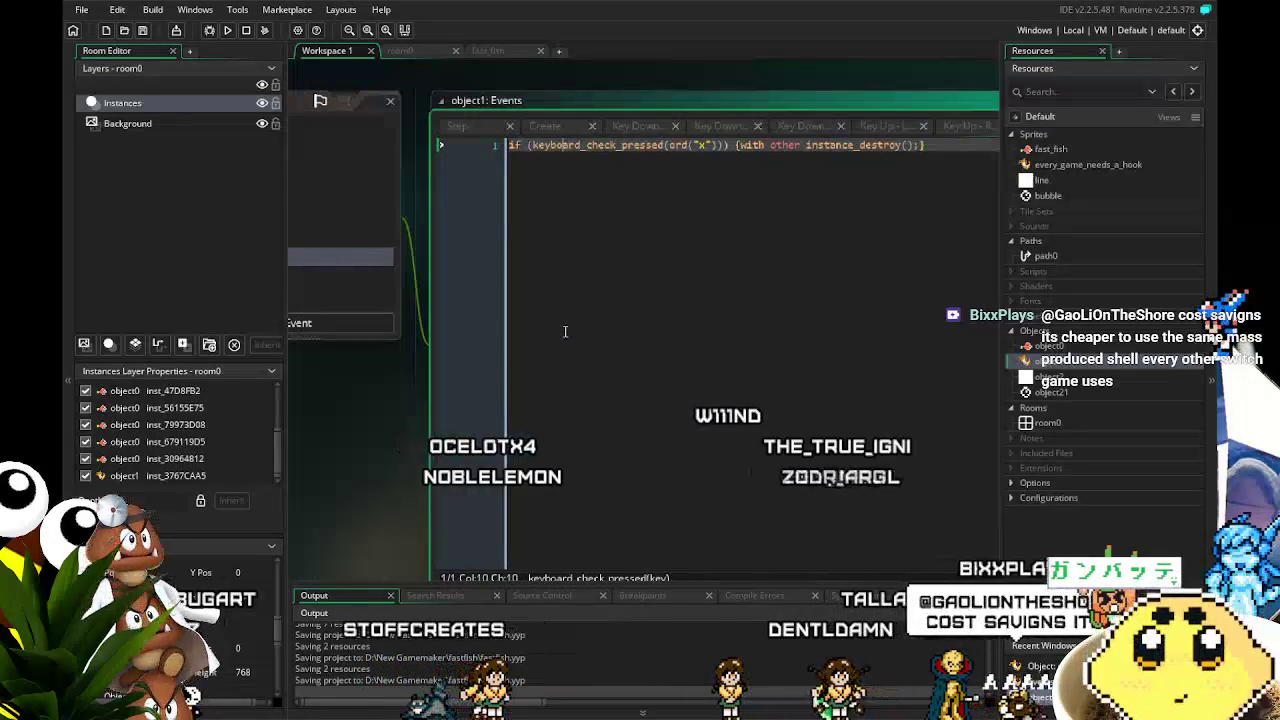
{"action": "left_click_drag", "start_coordinate": [689, 450], "coordinate": [850, 408]}
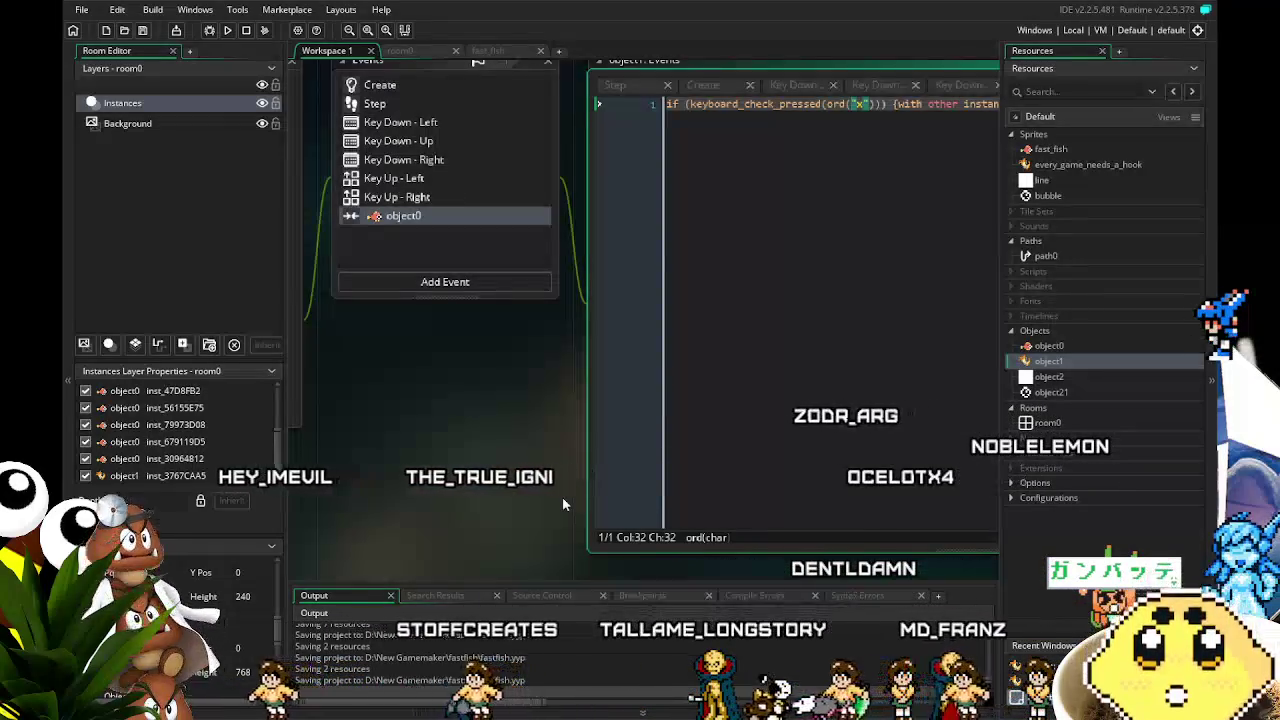
{"action": "left_click_drag", "start_coordinate": [562, 497], "coordinate": [597, 501]}
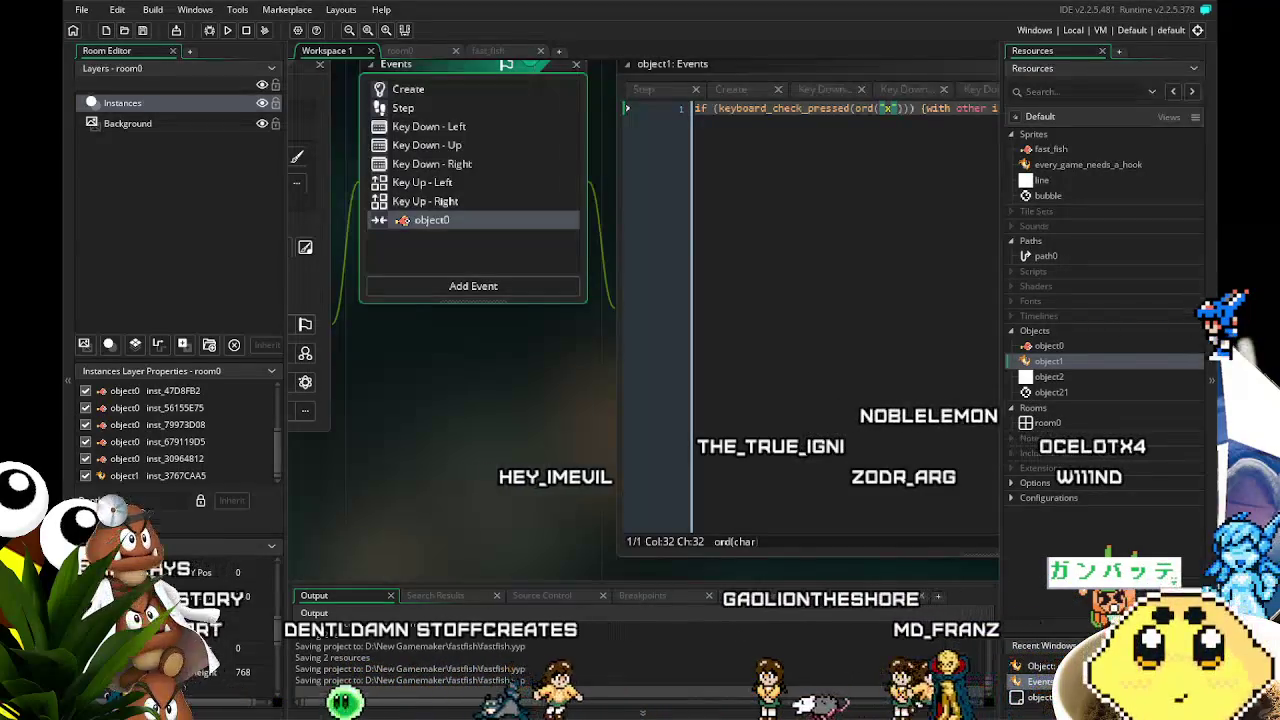
{"action": "left_click_drag", "start_coordinate": [453, 464], "coordinate": [507, 472]}
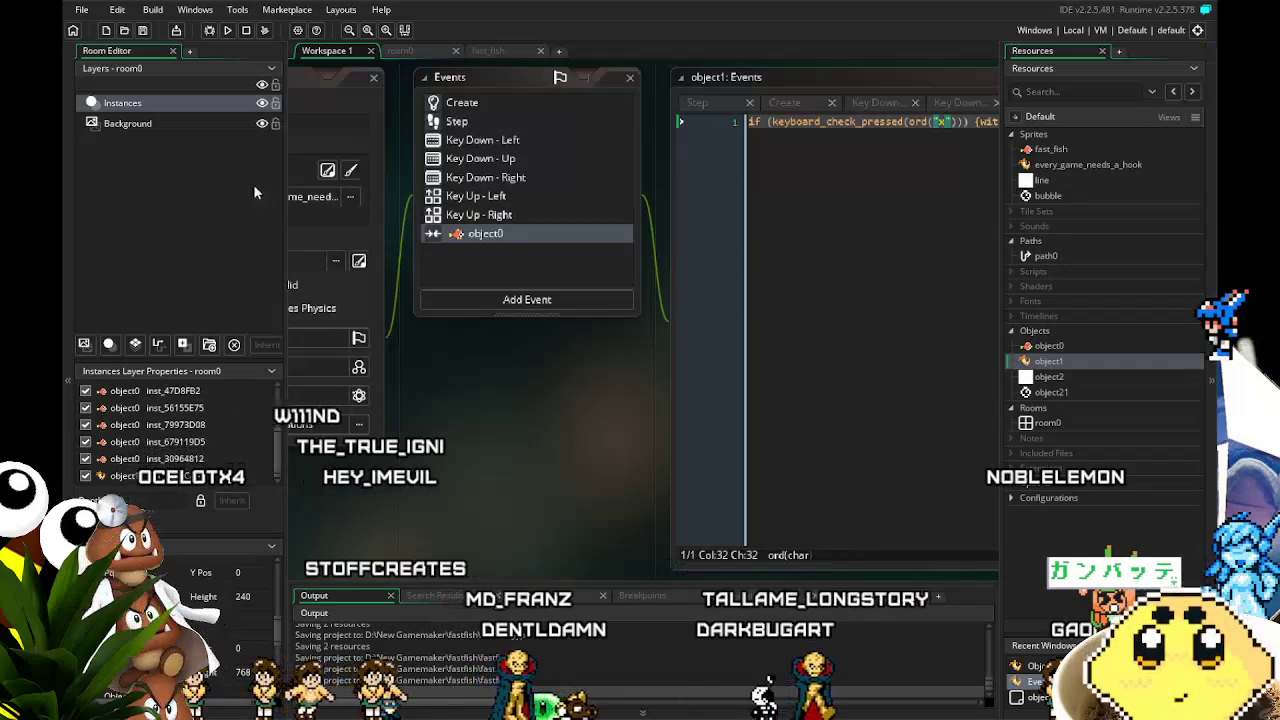
{"action": "left_click_drag", "start_coordinate": [446, 446], "coordinate": [540, 358]}
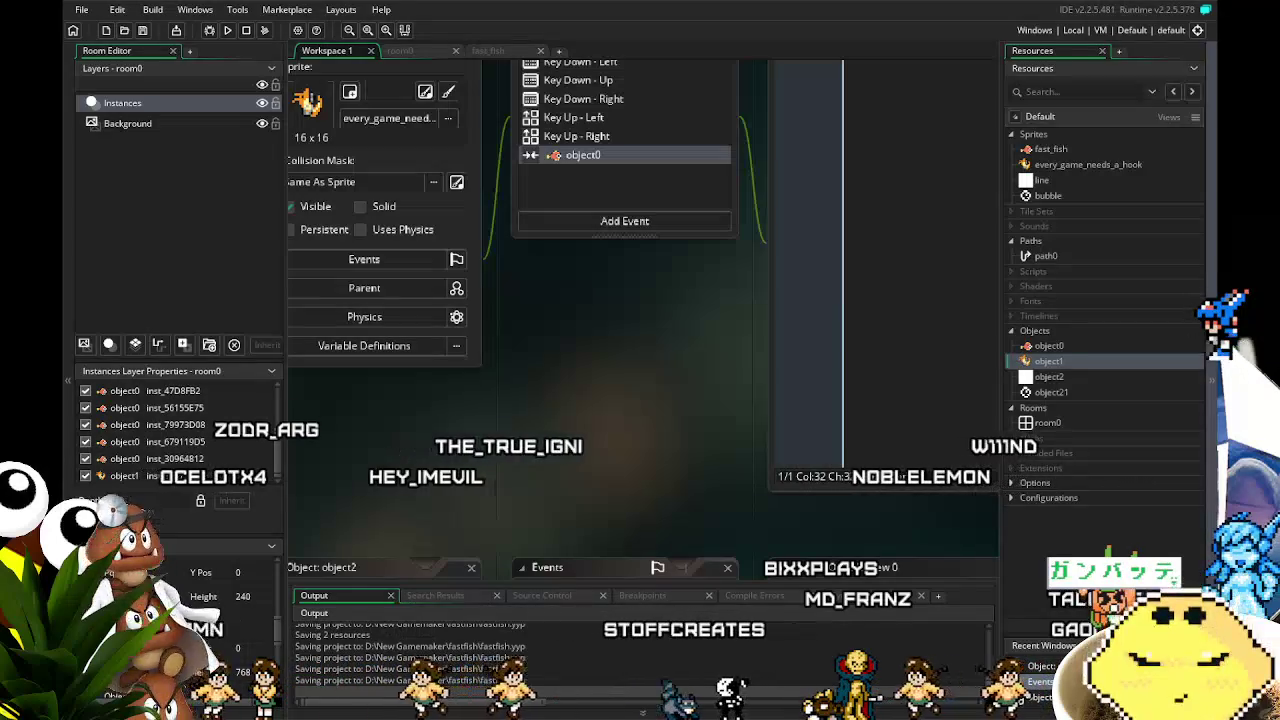
{"action": "mouse_move", "coordinate": [451, 404]}
{"action": "left_mouse_down"}
{"action": "mouse_move", "coordinate": [524, 386]}
{"action": "mouse_move", "coordinate": [572, 443]}
{"action": "mouse_move", "coordinate": [534, 552]}
{"action": "left_mouse_up"}
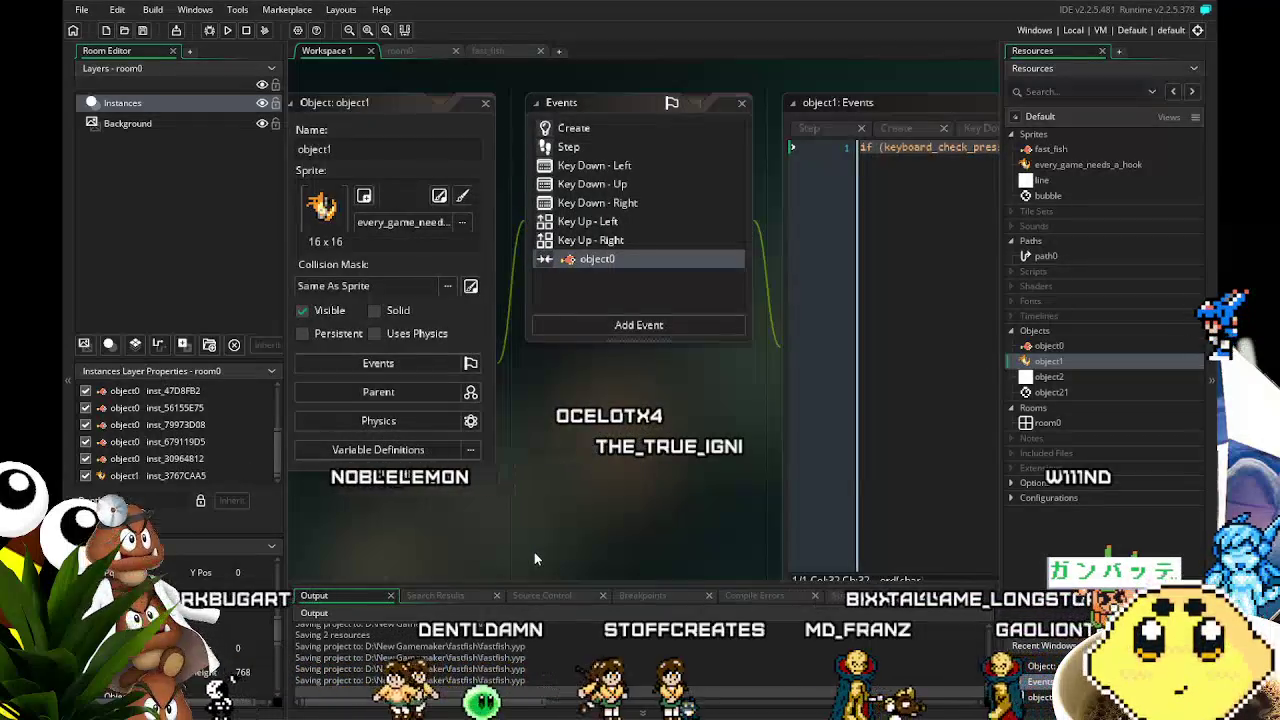
{"action": "scroll", "coordinate": [534, 552], "scroll_direction": "down", "scroll_amount": 1}
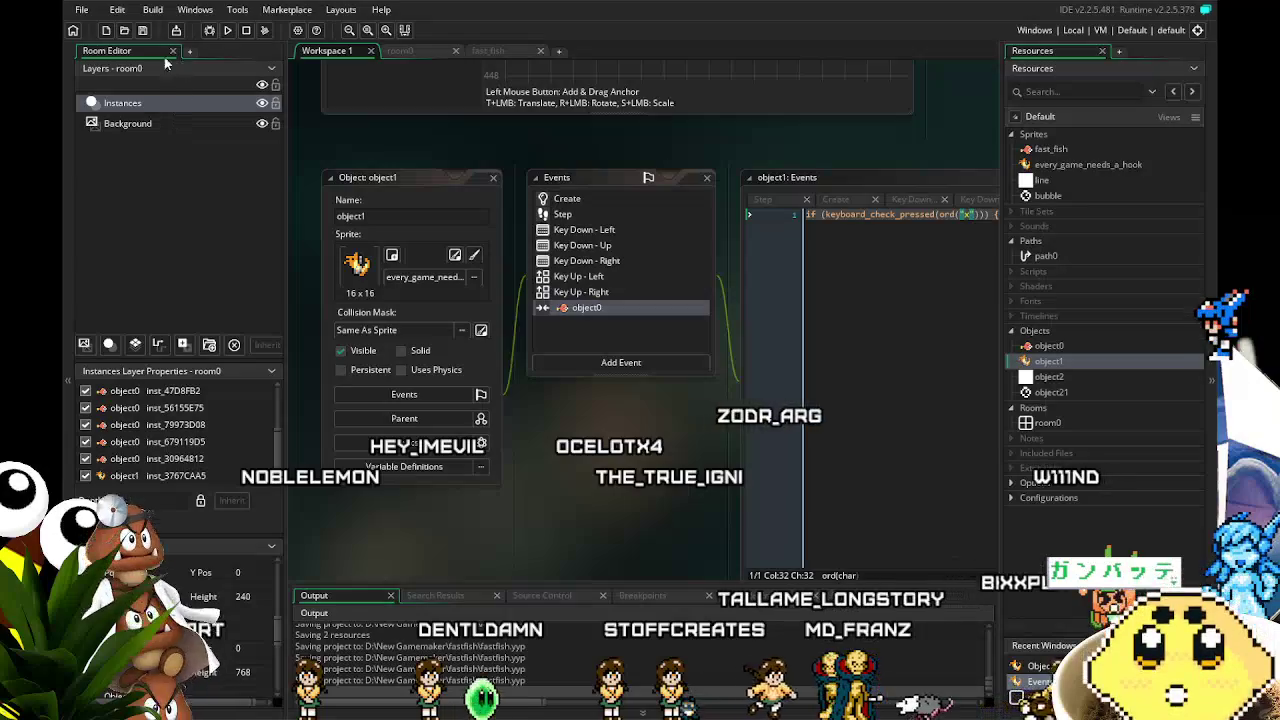
{"action": "left_click_drag", "start_coordinate": [510, 493], "coordinate": [456, 495]}
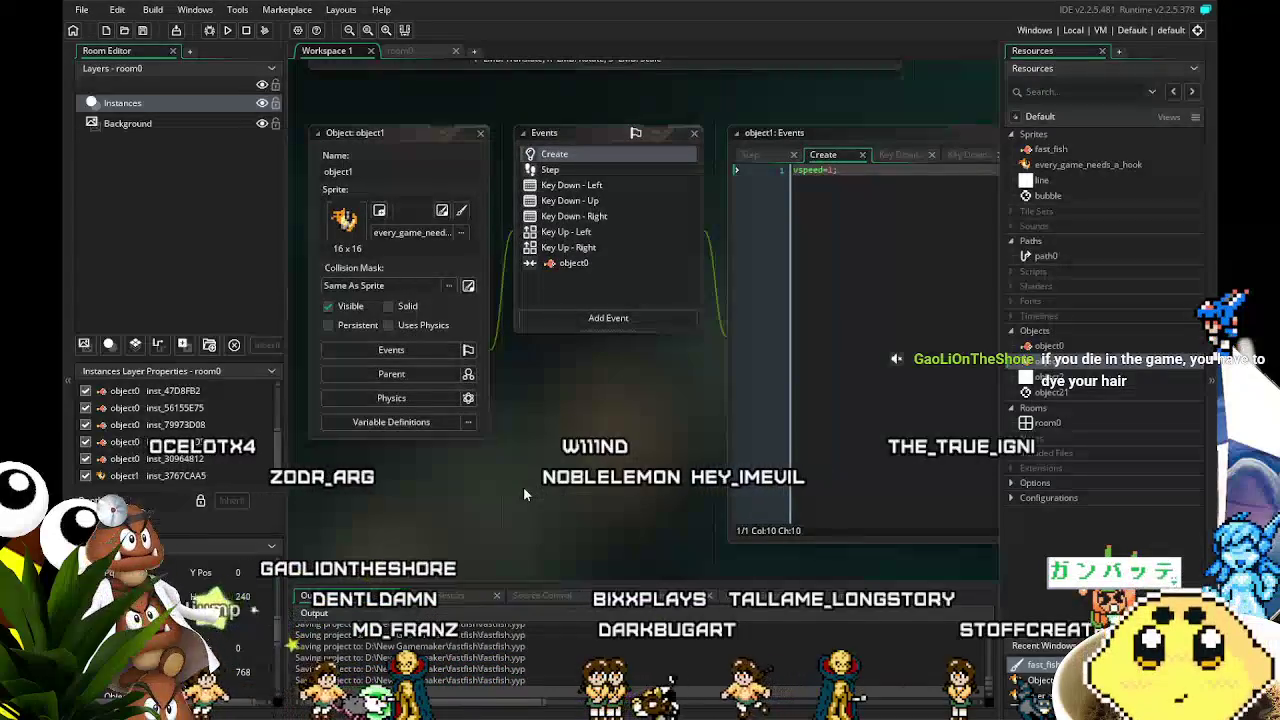
{"action": "scroll", "coordinate": [523, 486], "scroll_direction": "down", "scroll_amount": 2}
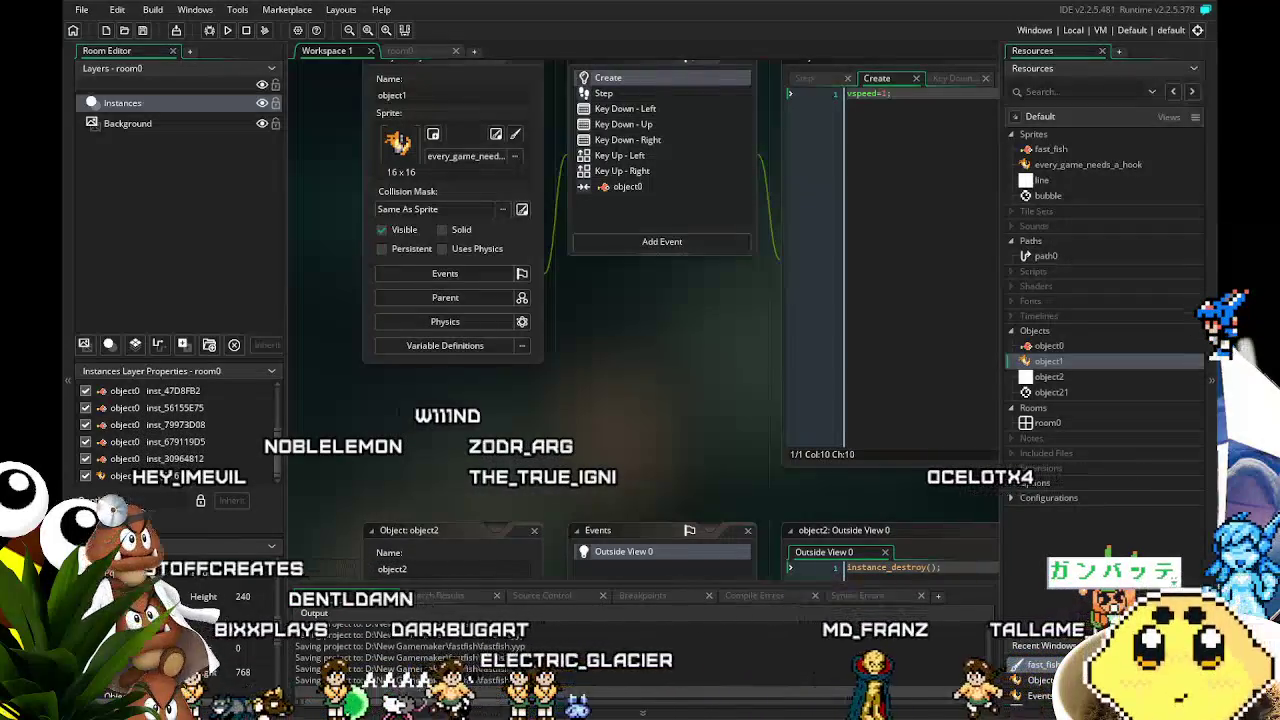
{"action": "scroll", "coordinate": [570, 230], "scroll_direction": "left", "scroll_amount": 1}
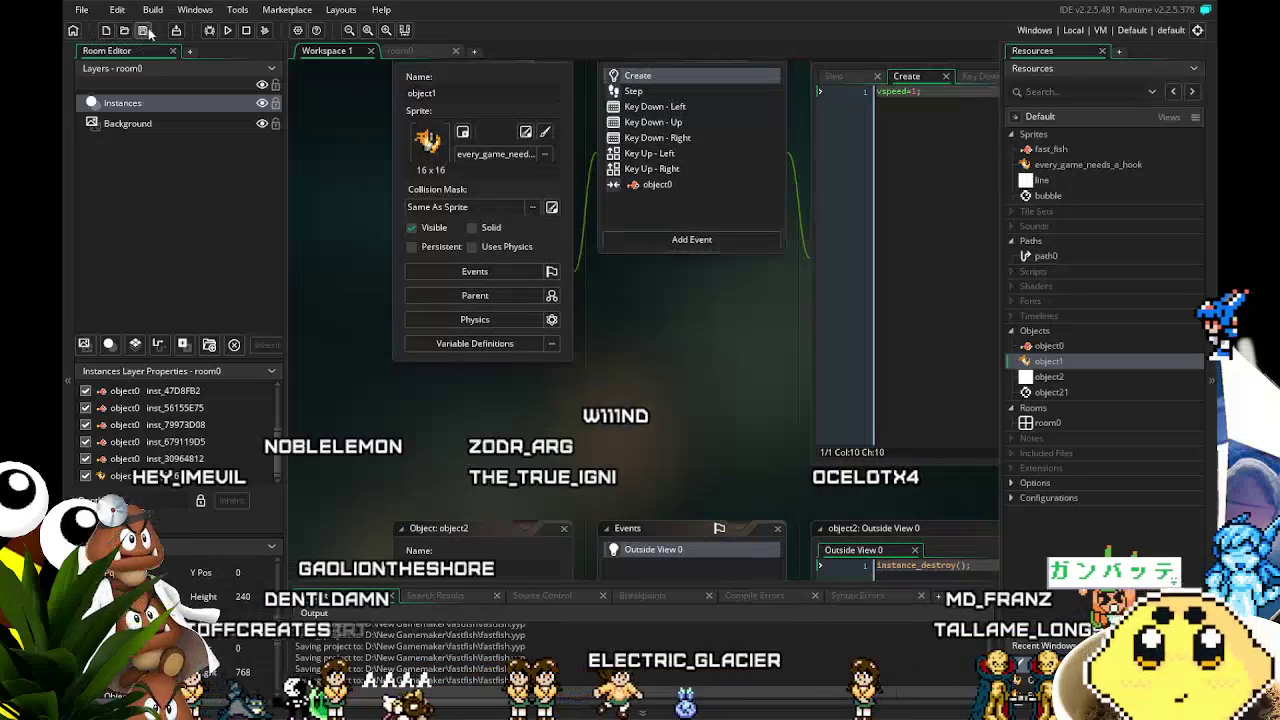
{"action": "left_click_drag", "start_coordinate": [476, 400], "coordinate": [401, 392]}
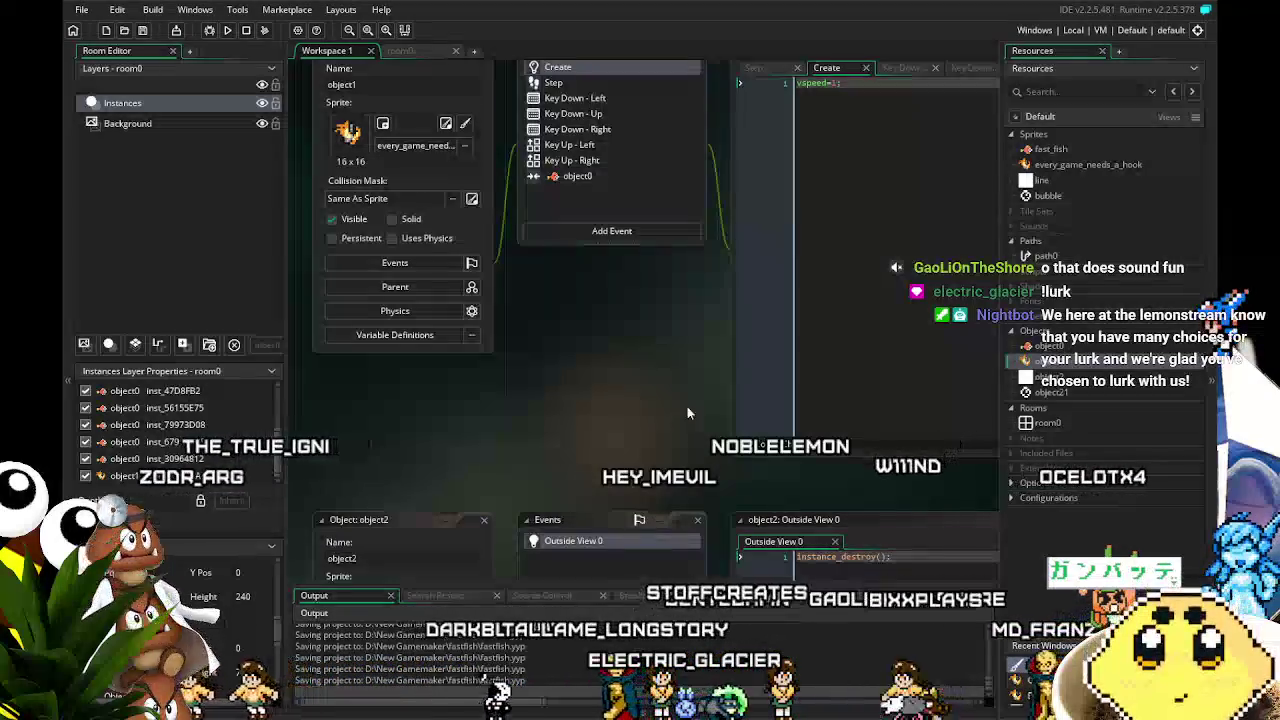
{"action": "mouse_move", "coordinate": [693, 418]}
{"action": "left_mouse_down"}
{"action": "mouse_move", "coordinate": [638, 414]}
{"action": "mouse_move", "coordinate": [660, 418]}
{"action": "left_mouse_up"}
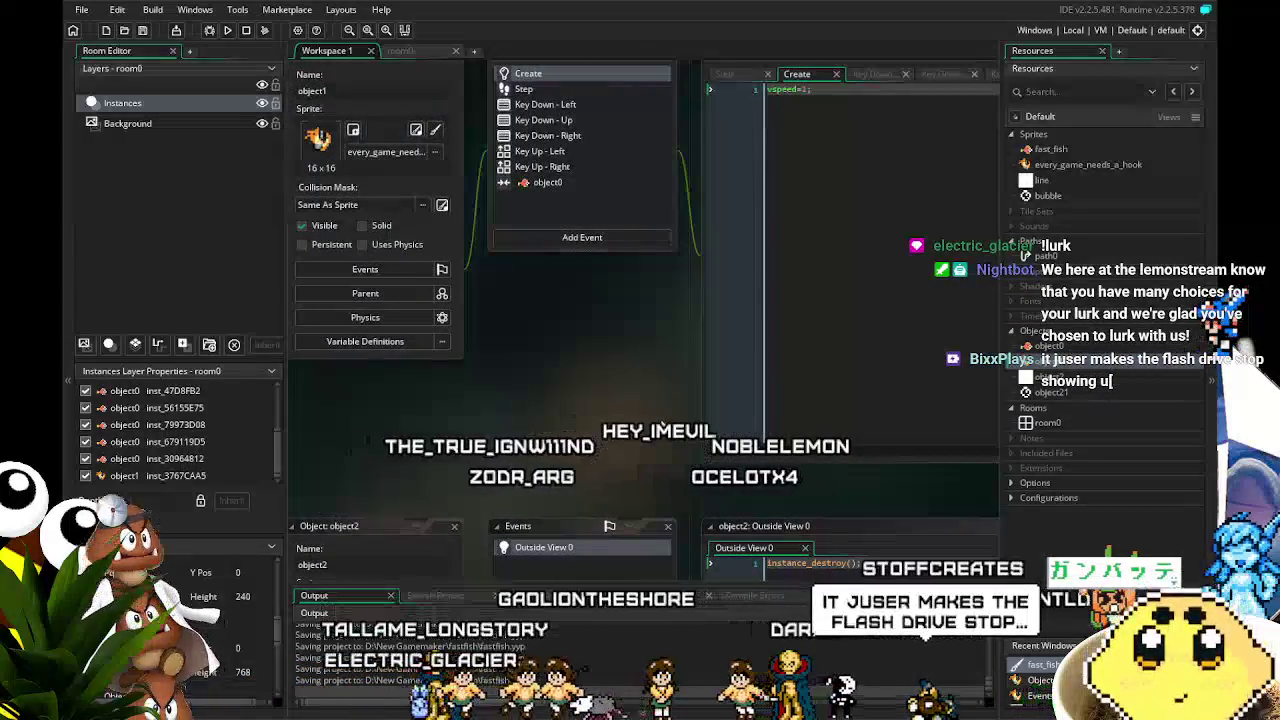